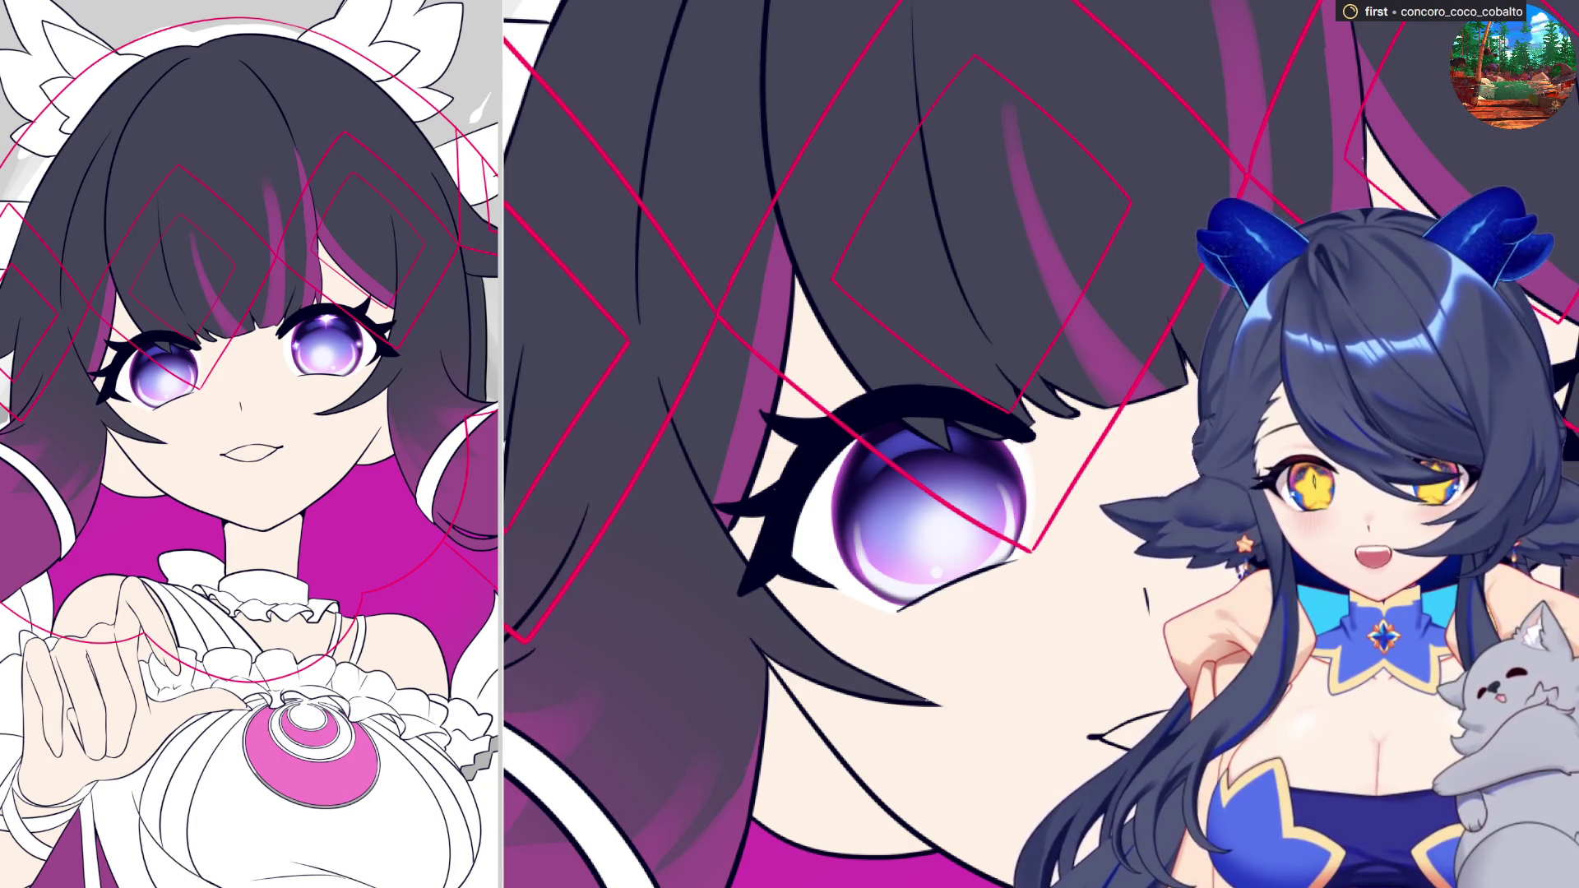
- Paint light purple shading down the left iris and cover its pale top highlight with purple
scroll(1268, 75, down, 5)
scroll(770, 467, up, 2)
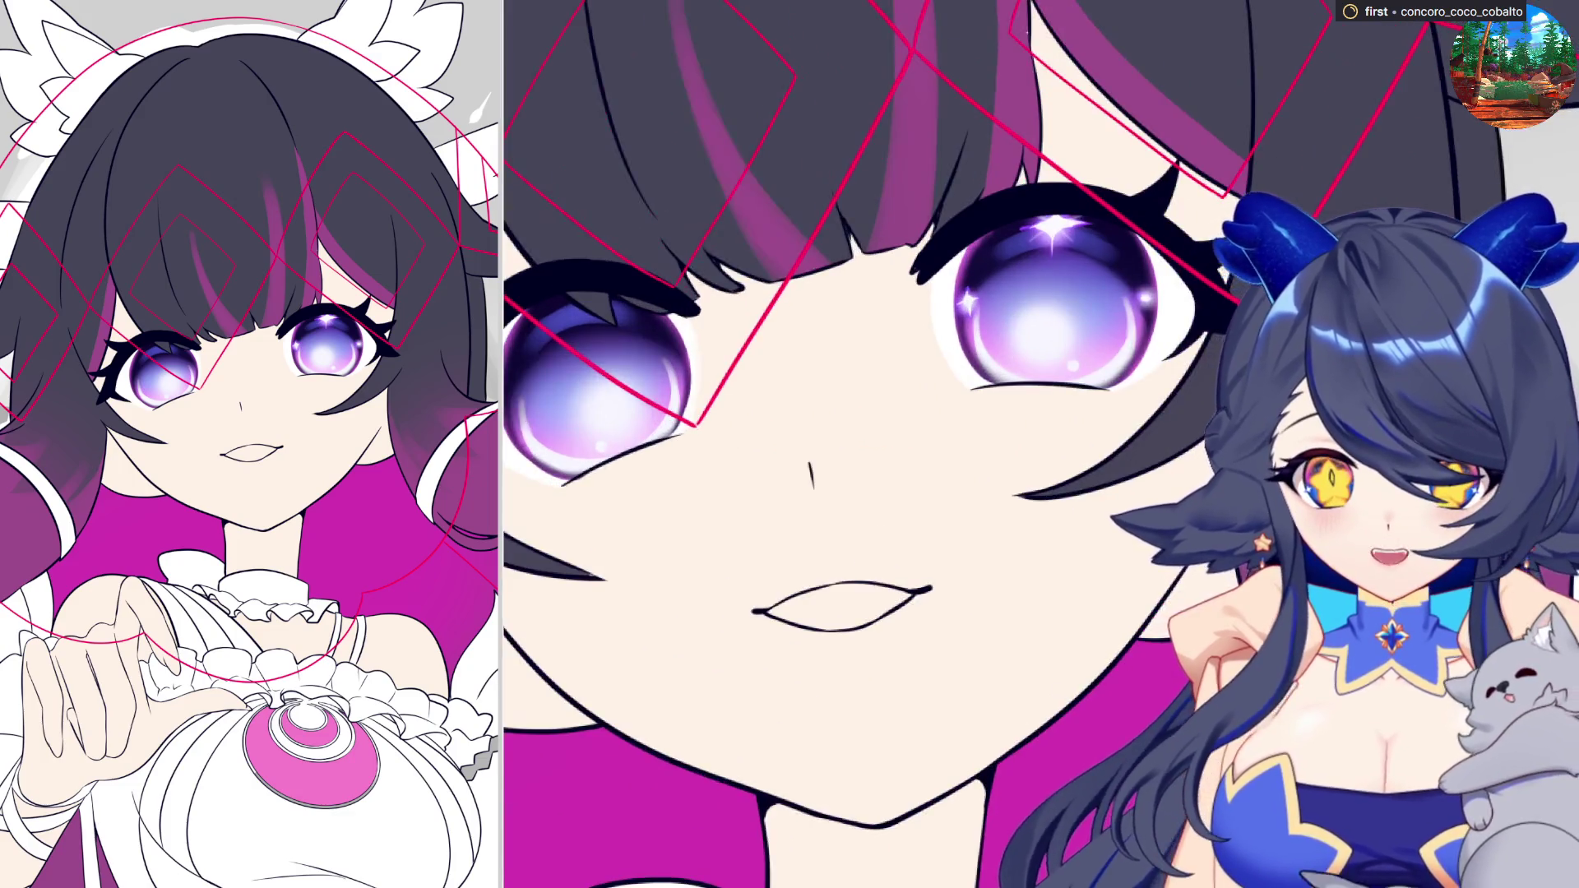
scroll(771, 466, up, 2)
scroll(771, 466, up, 1)
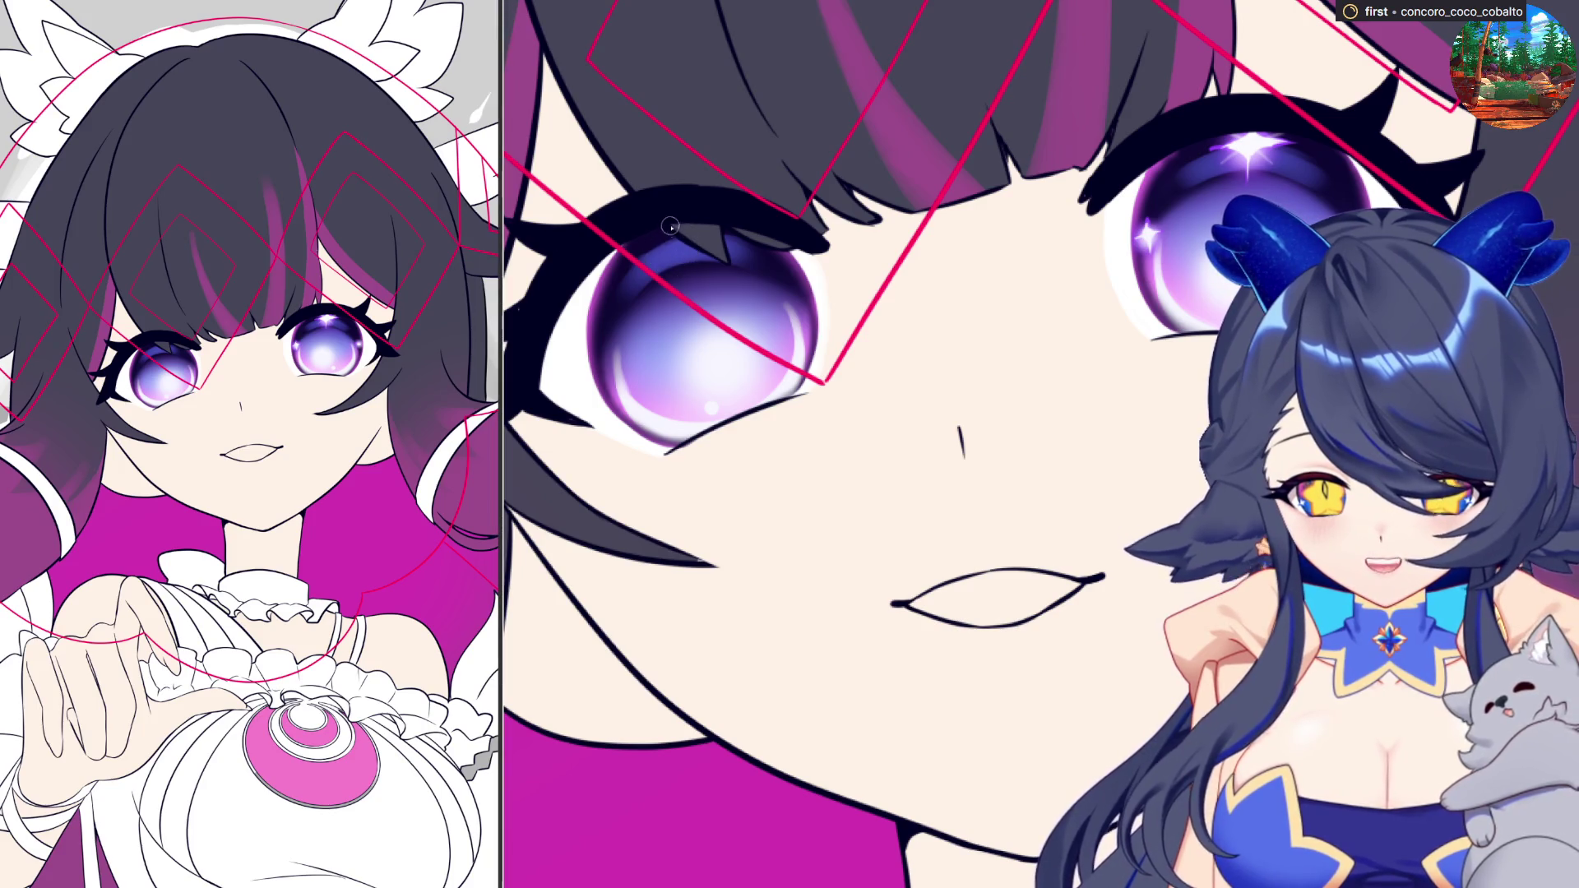
drag(672, 246, 682, 298)
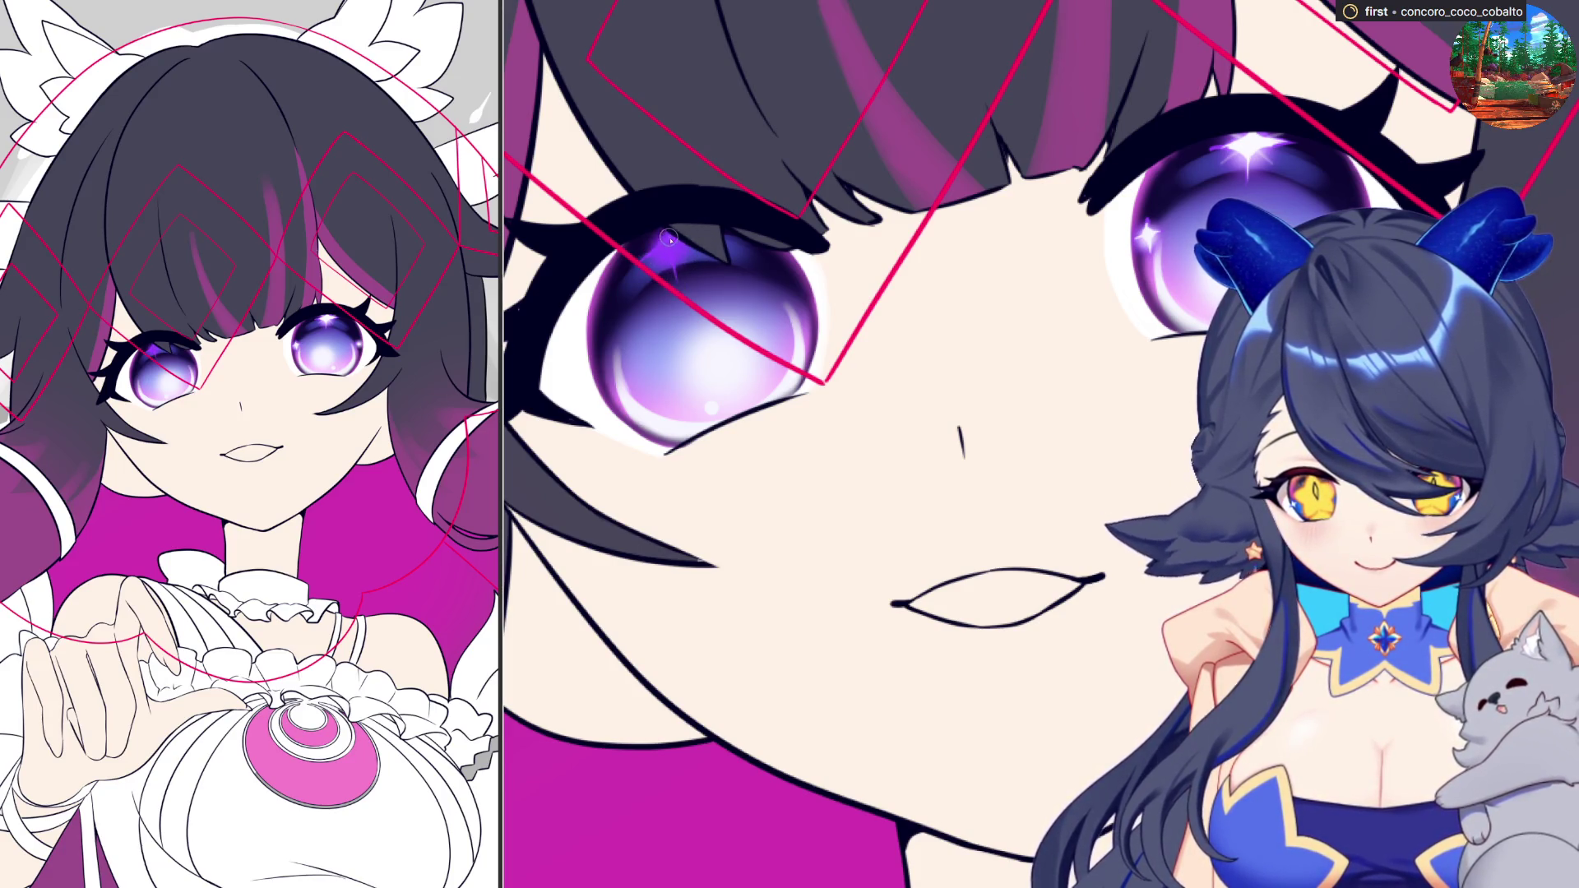
drag(670, 247, 666, 249)
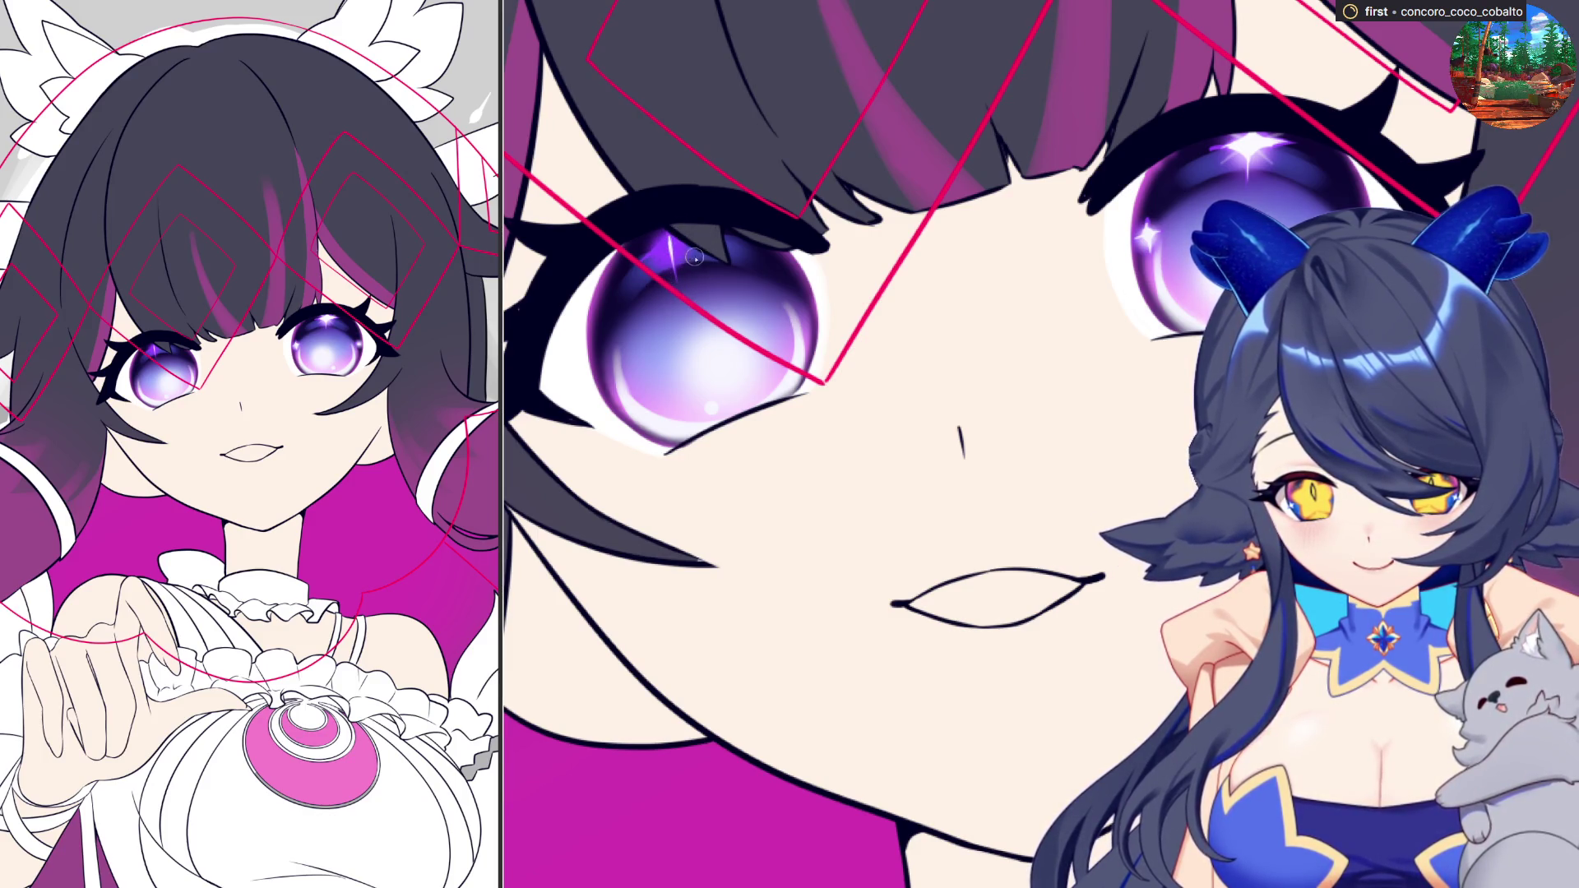
drag(669, 236, 932, 146)
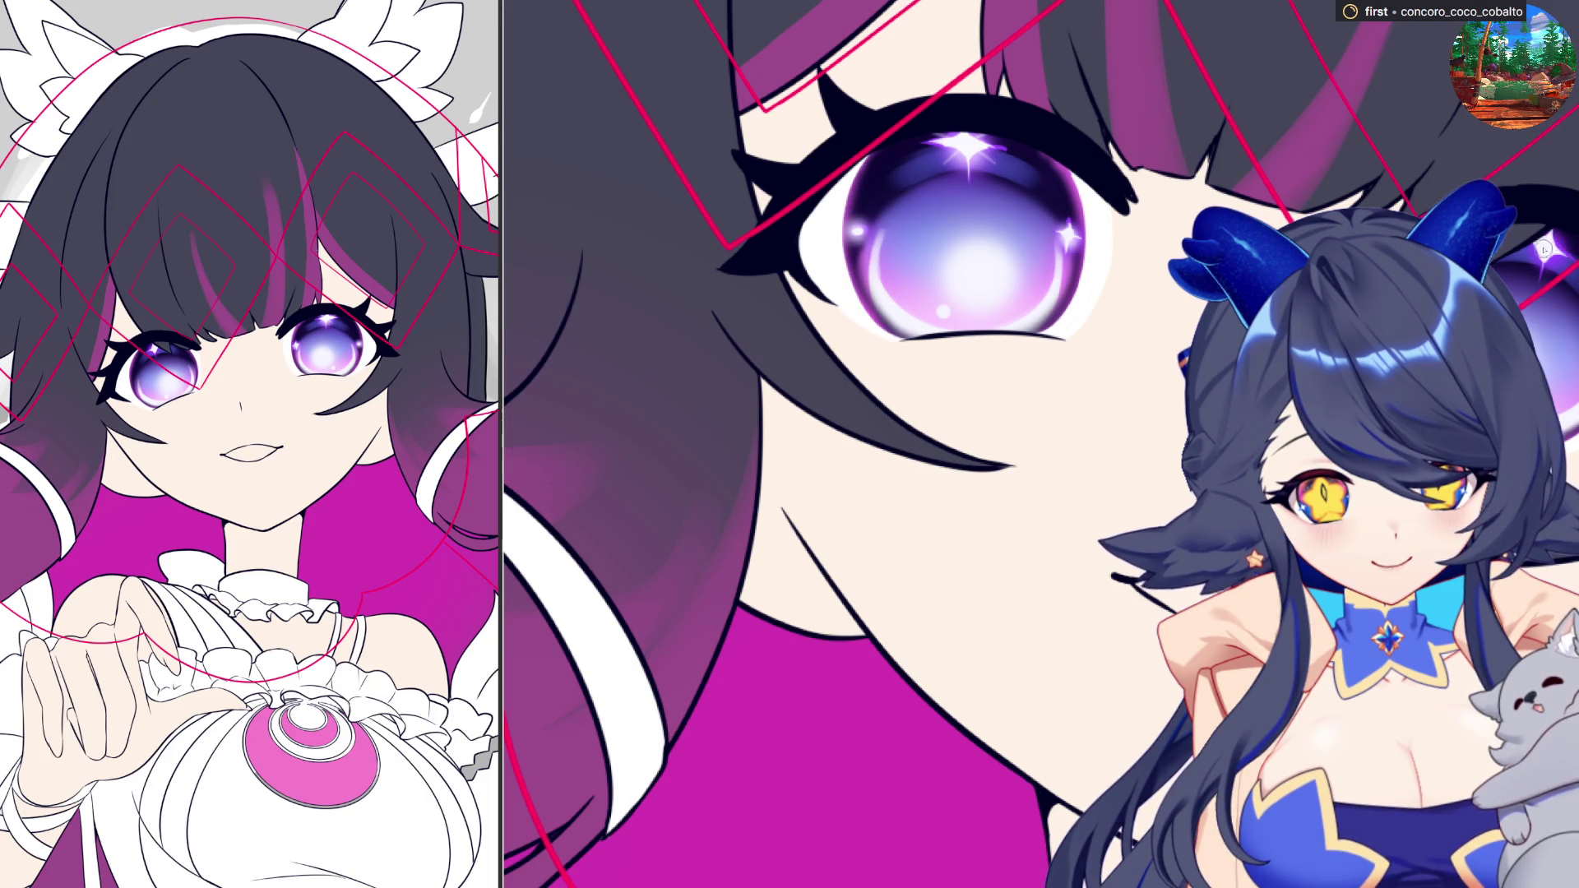
- Dab a small white sparkle onto the upper-right edge of the left violet eye
scroll(679, 241, down, 2)
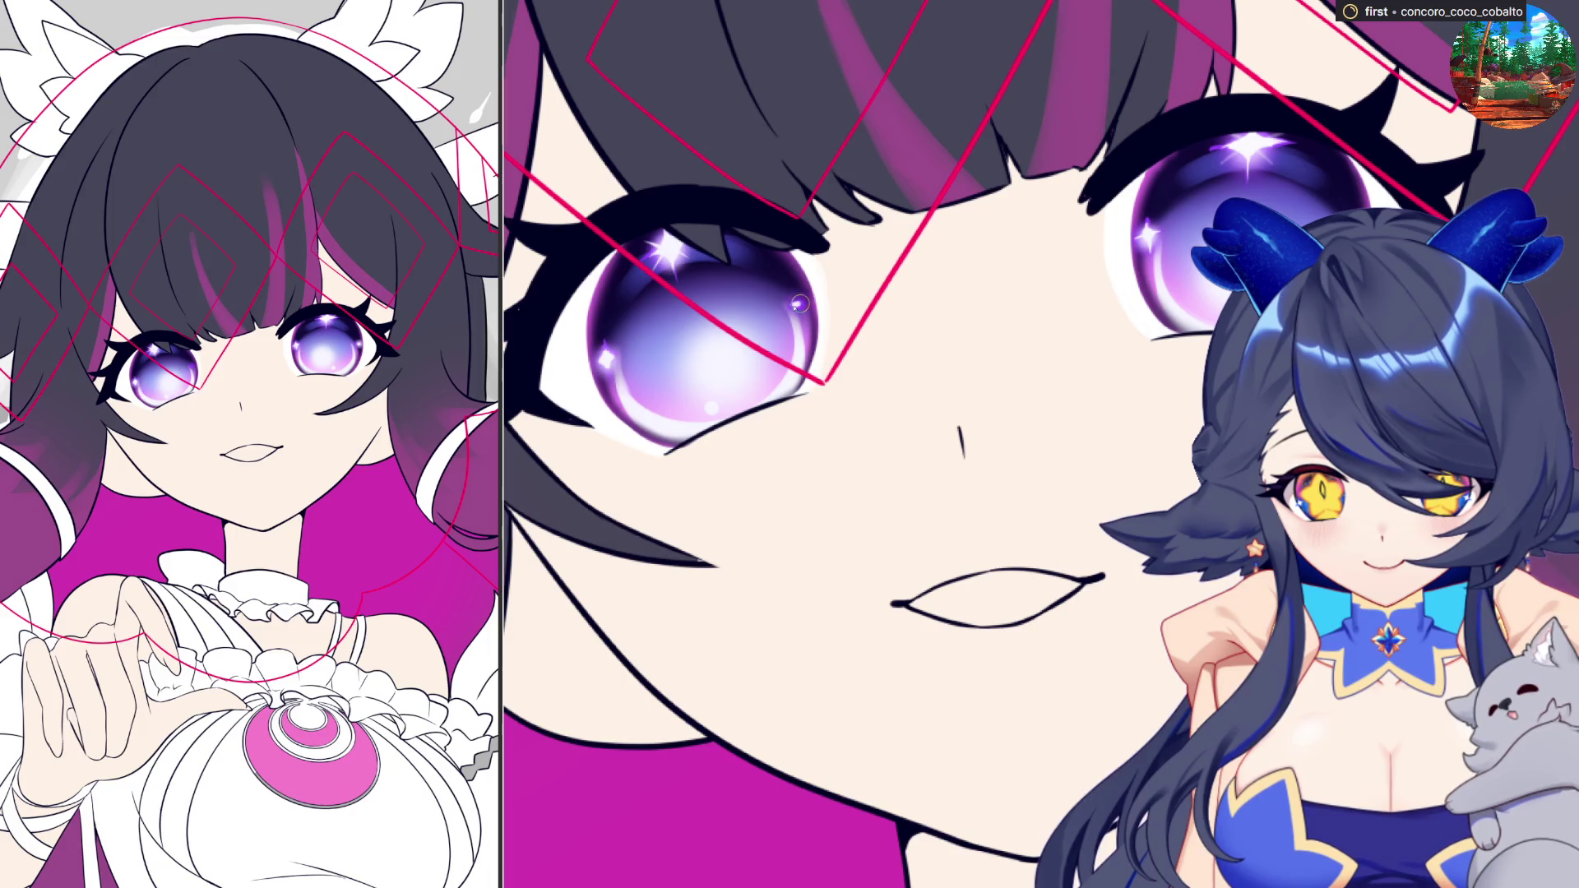
click(796, 304)
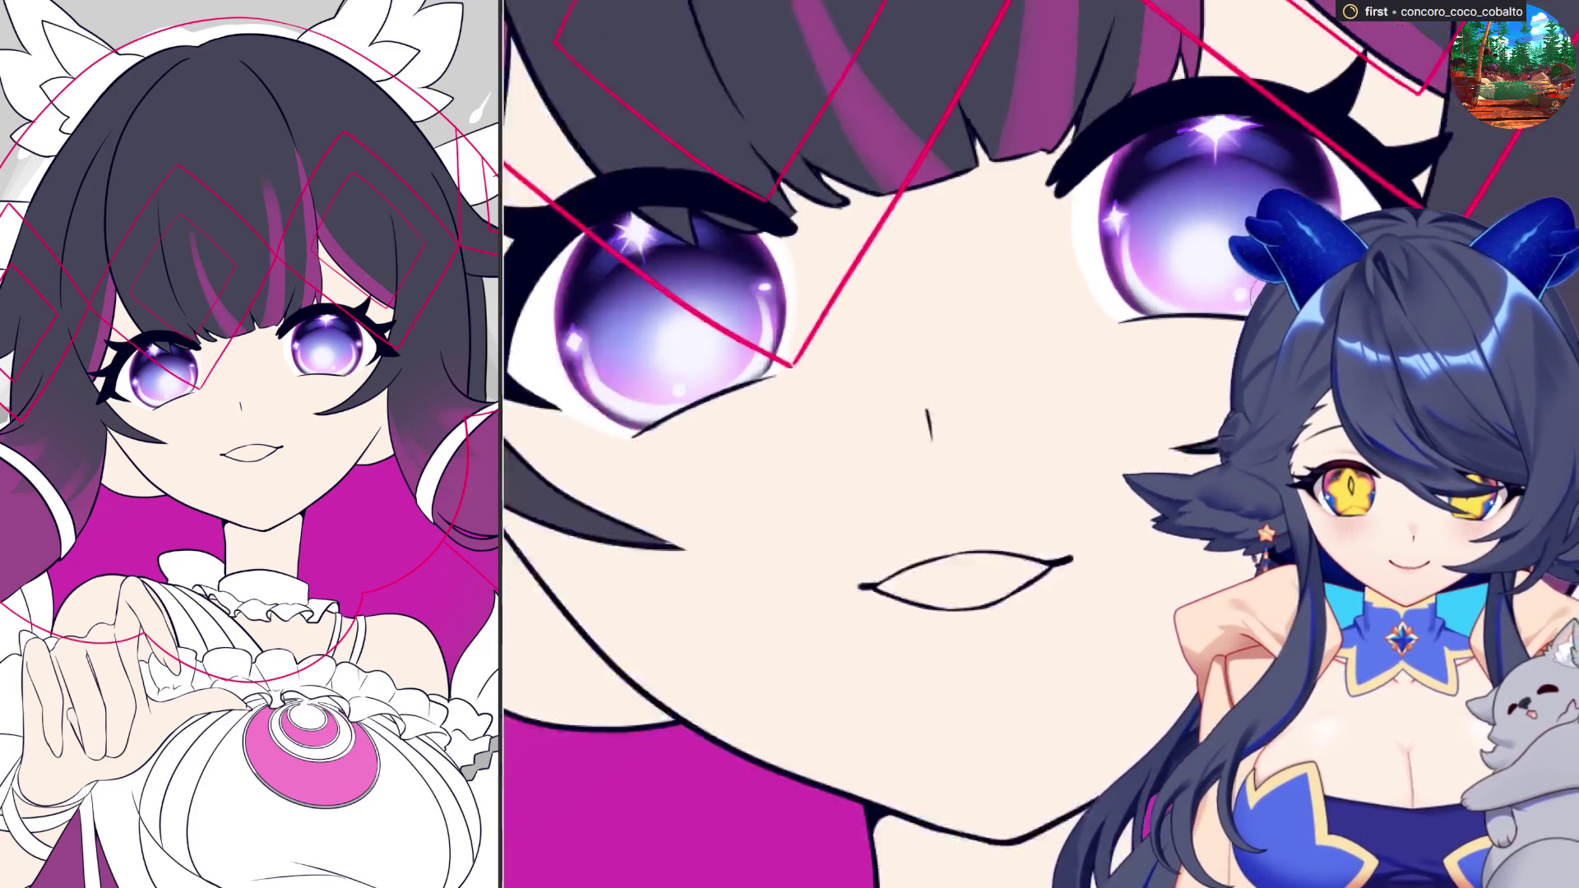
scroll(1235, 300, up, 5)
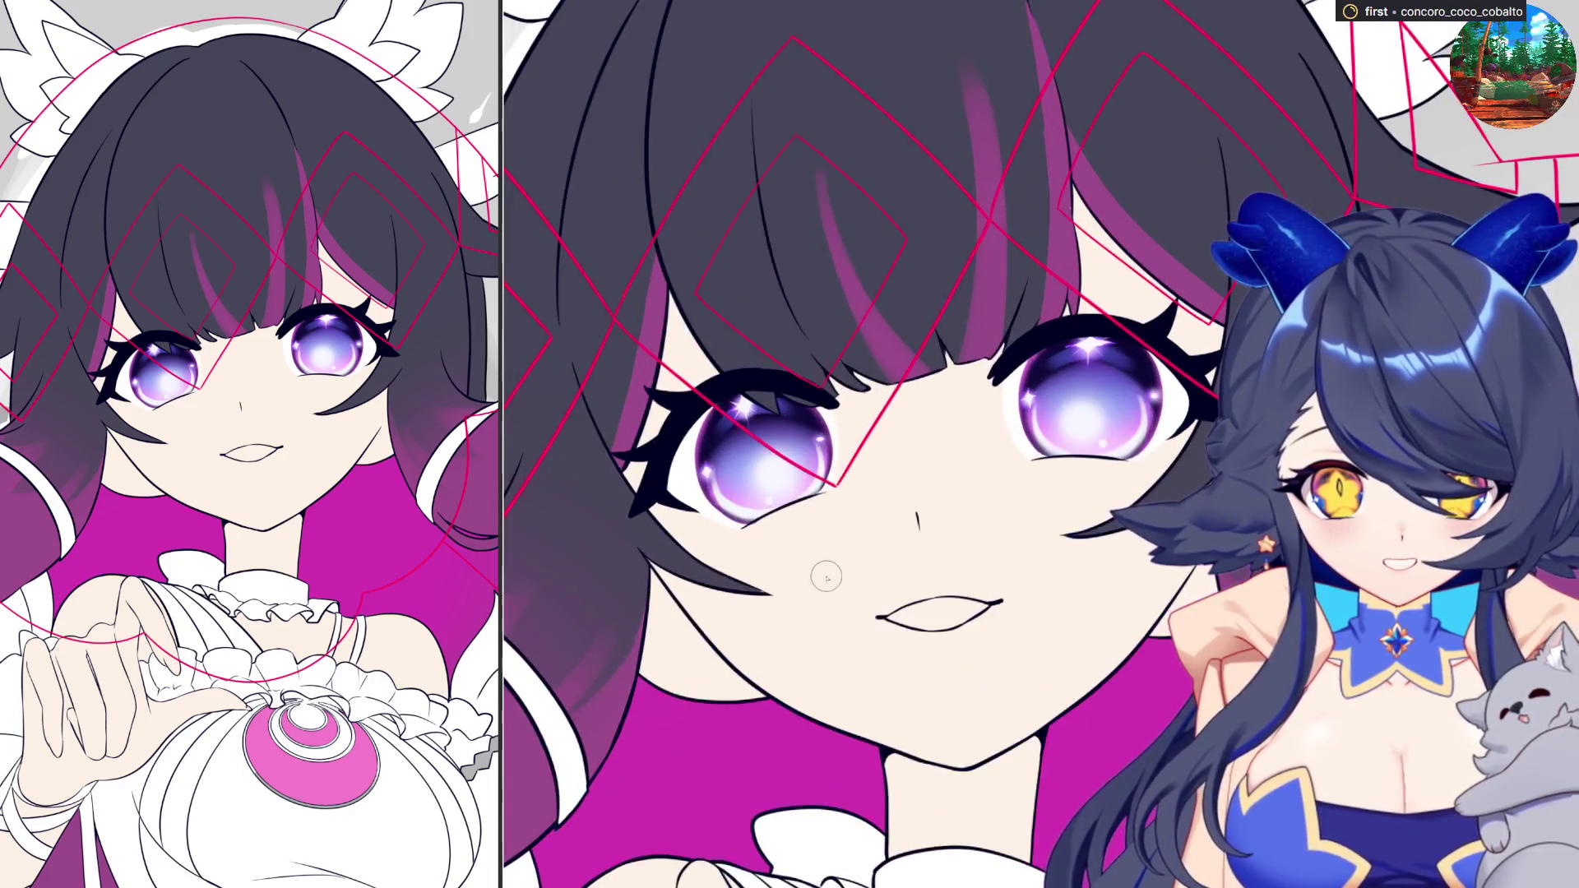
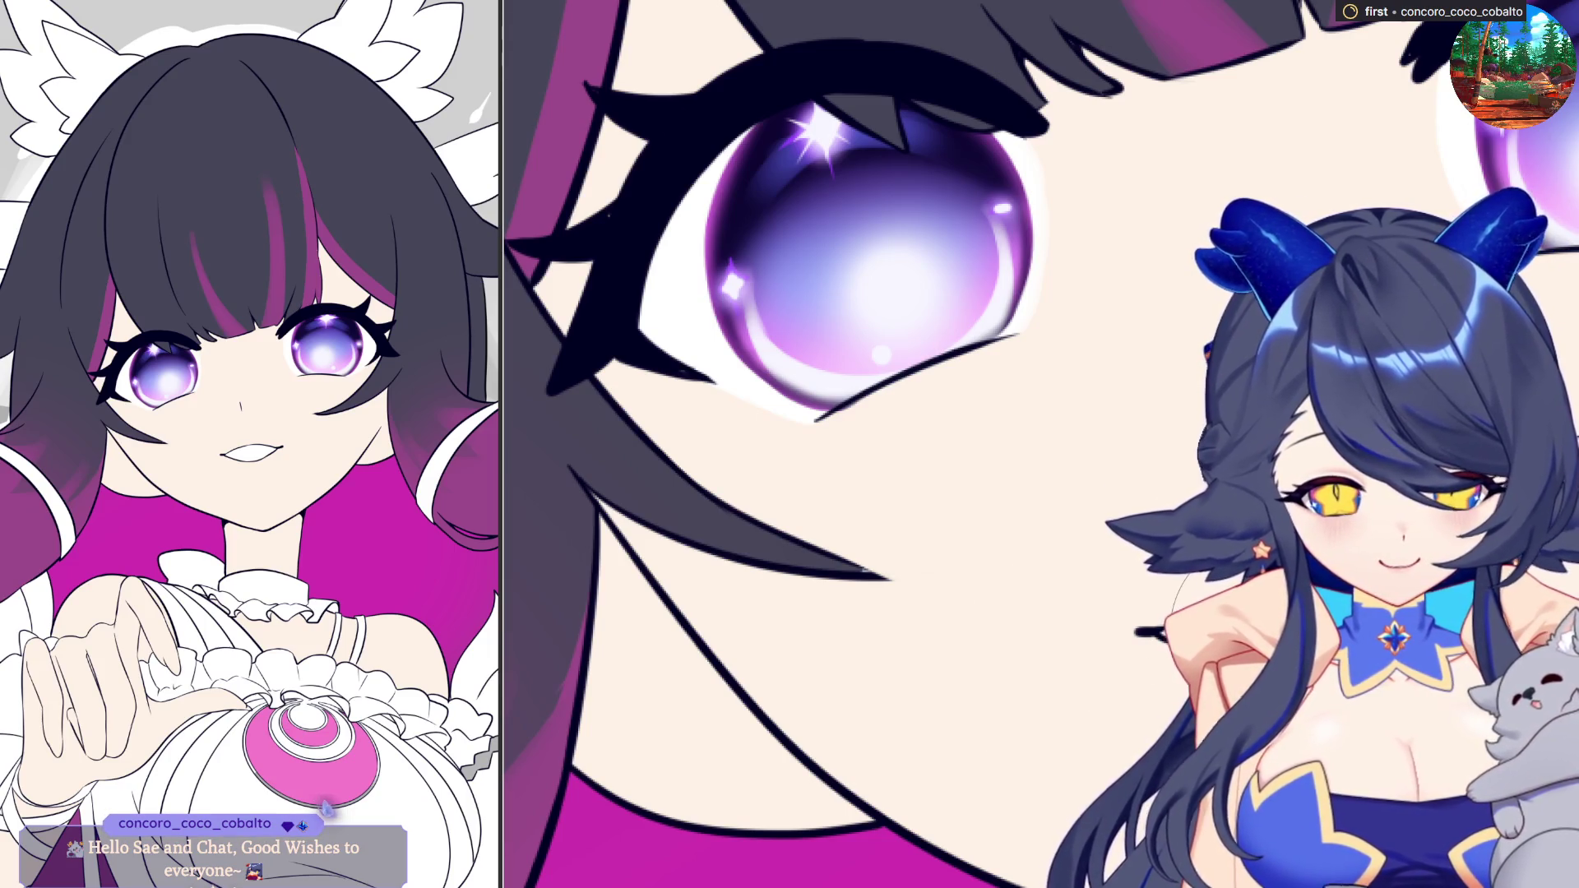
- With a much smaller brush, shade the eye white beside the violet iris and add a white touch by the other eye
scroll(1263, 650, down, 1)
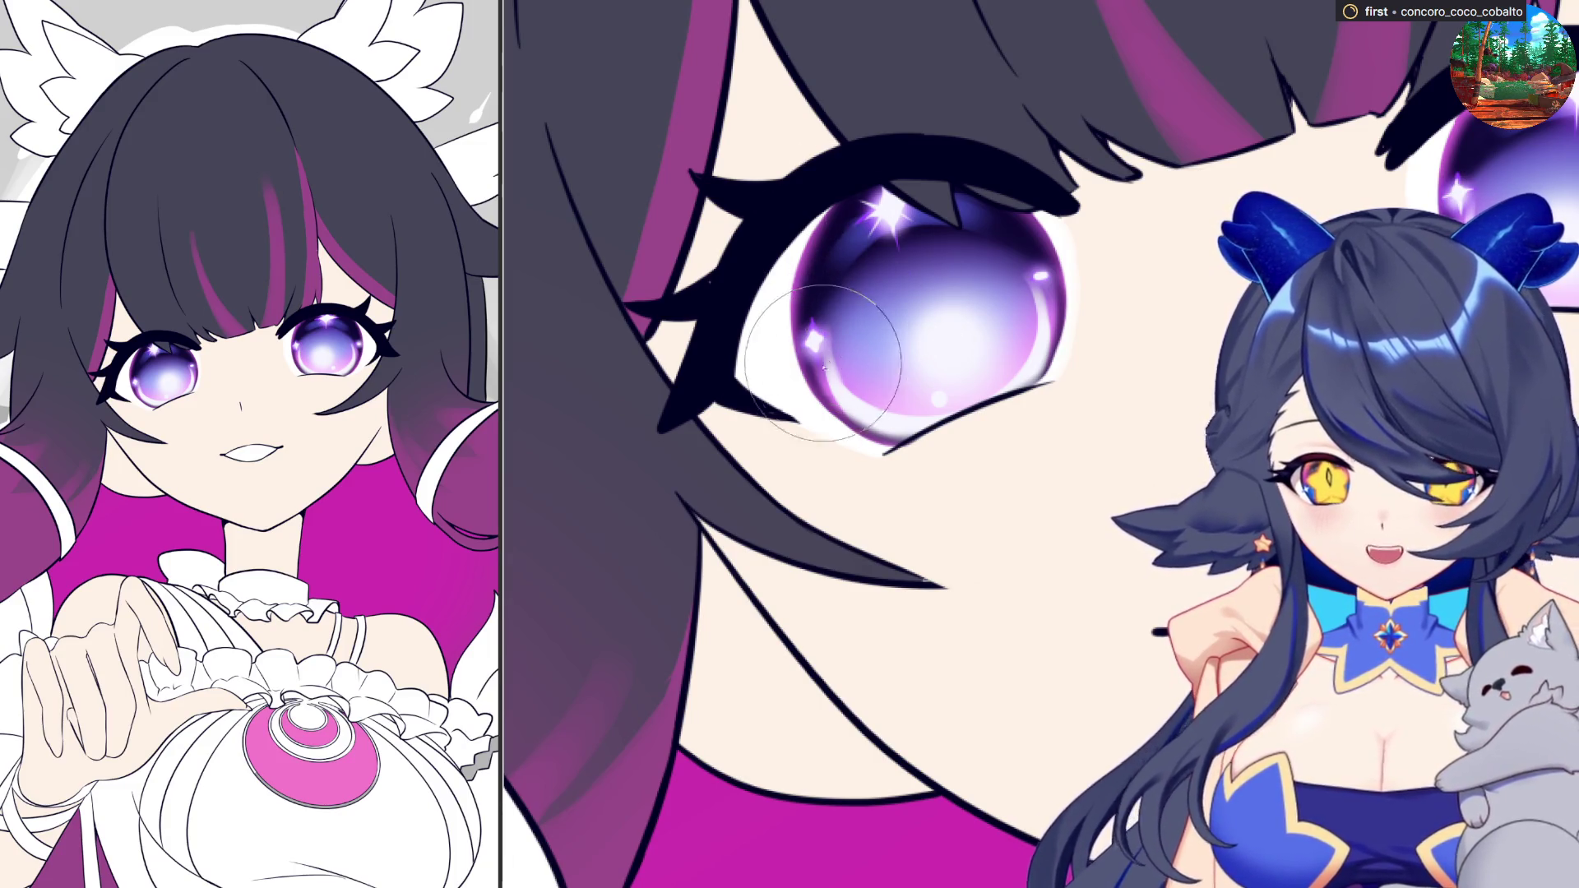
key(bracketleft)
key(bracketleft)
key(bracketleft)
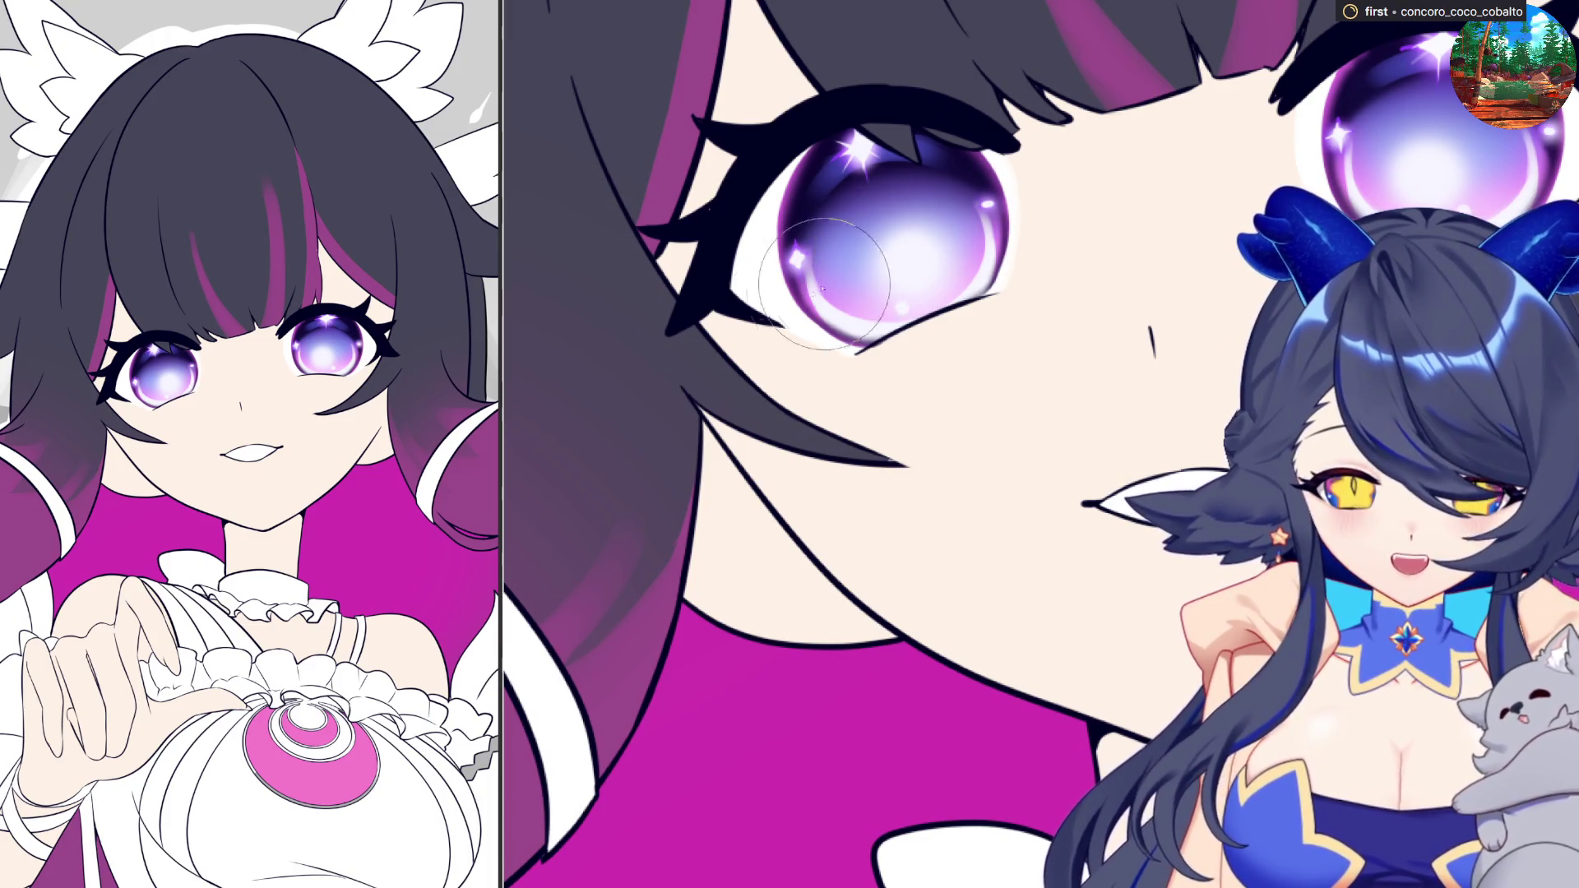
mouse_move(745, 319)
mouse_down()
mouse_move(773, 251)
mouse_move(777, 320)
mouse_up()
drag(789, 235, 764, 317)
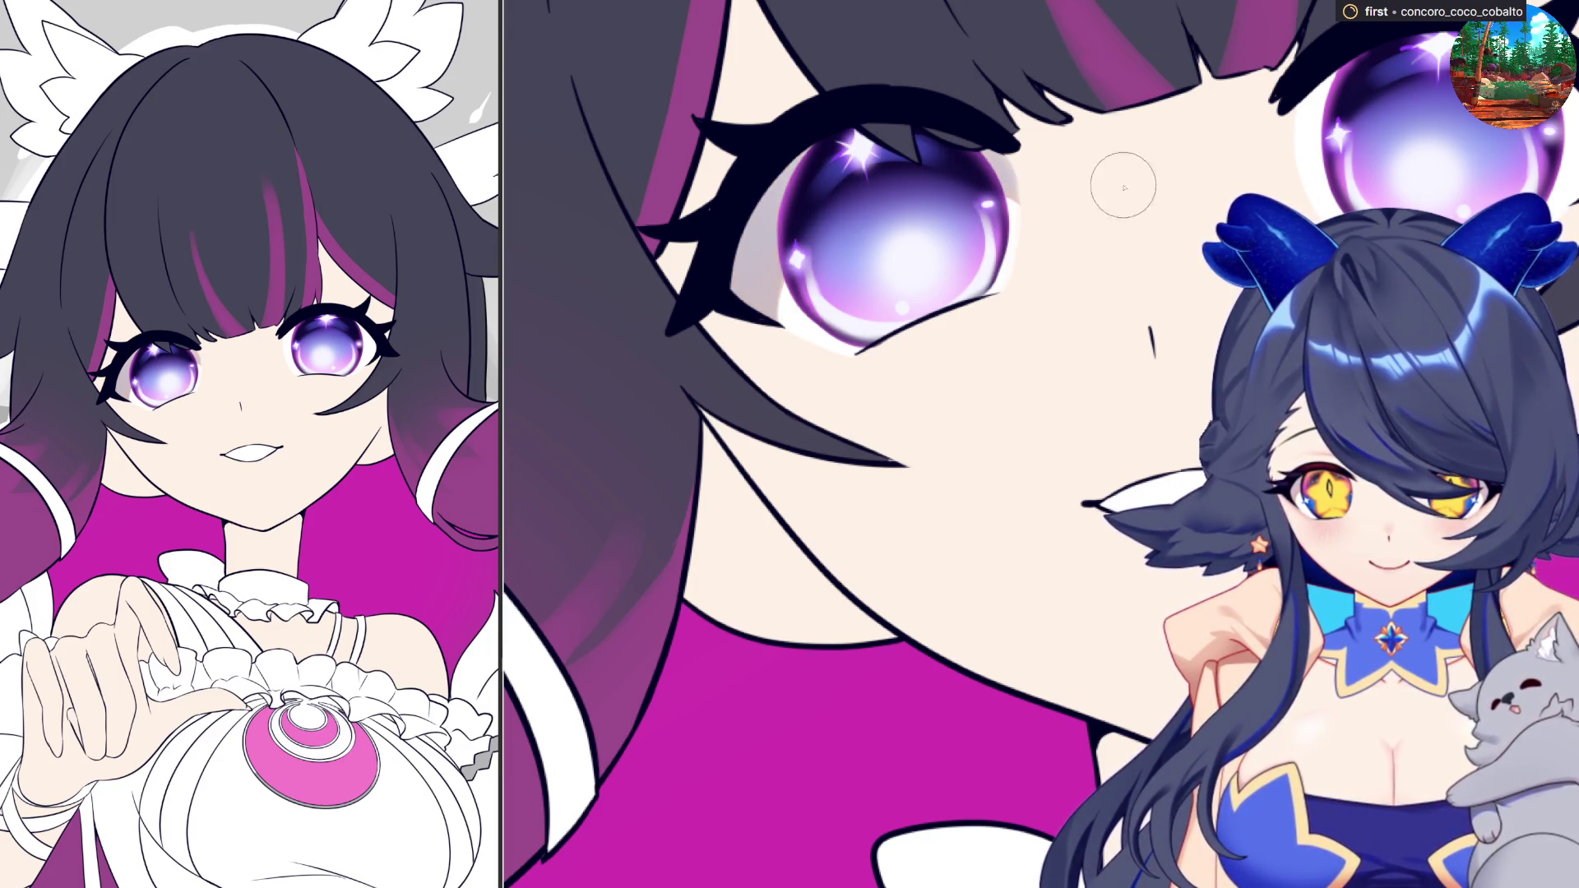
drag(1287, 140, 1308, 172)
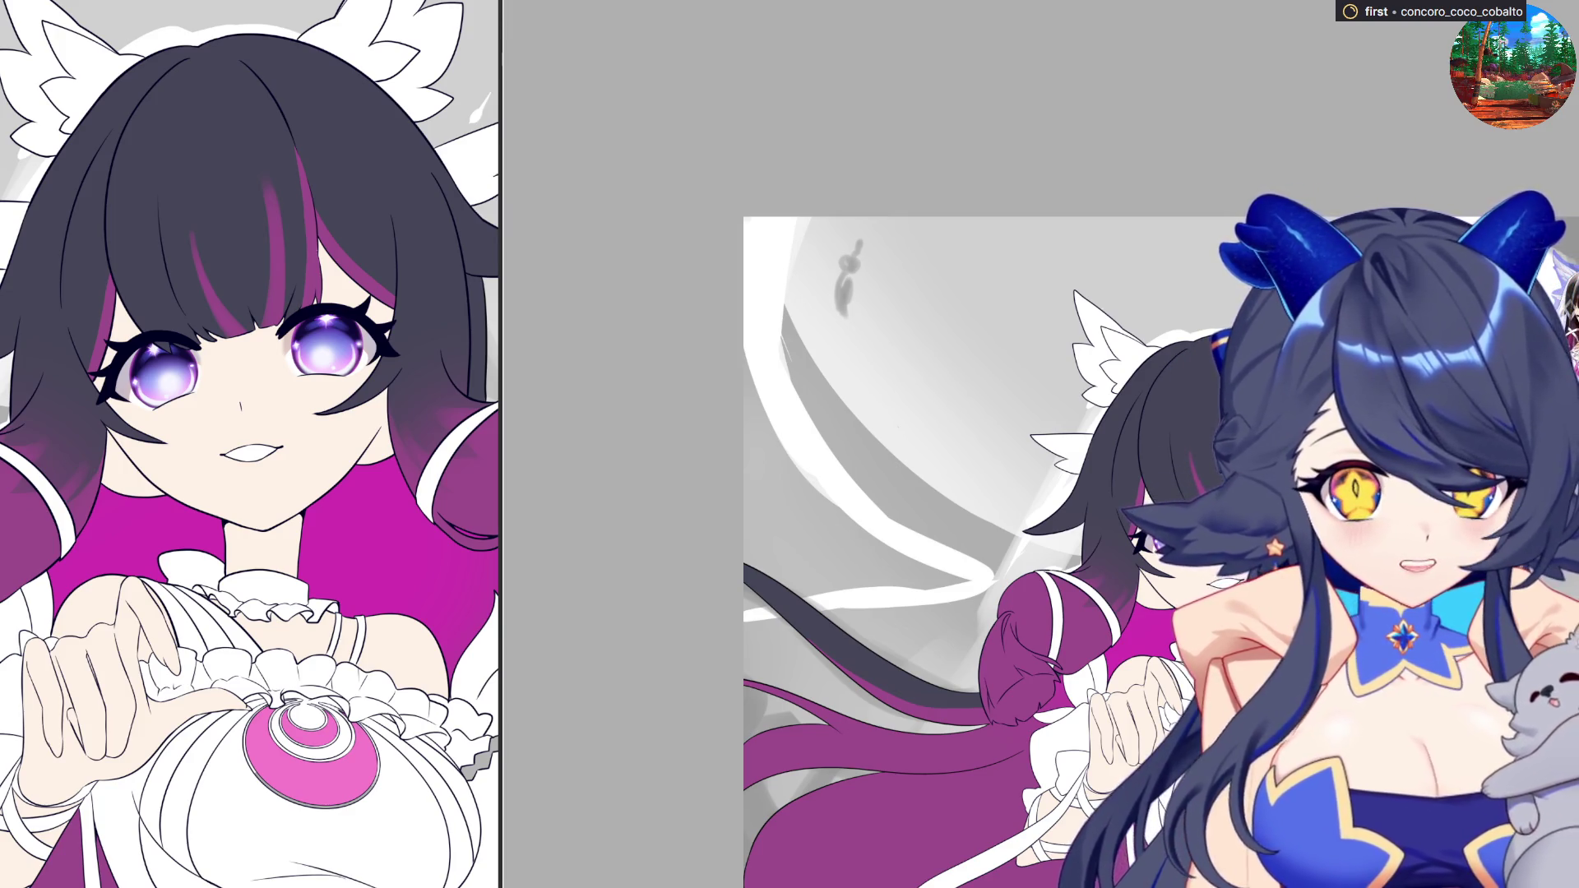
scroll(1263, 559, up, 3)
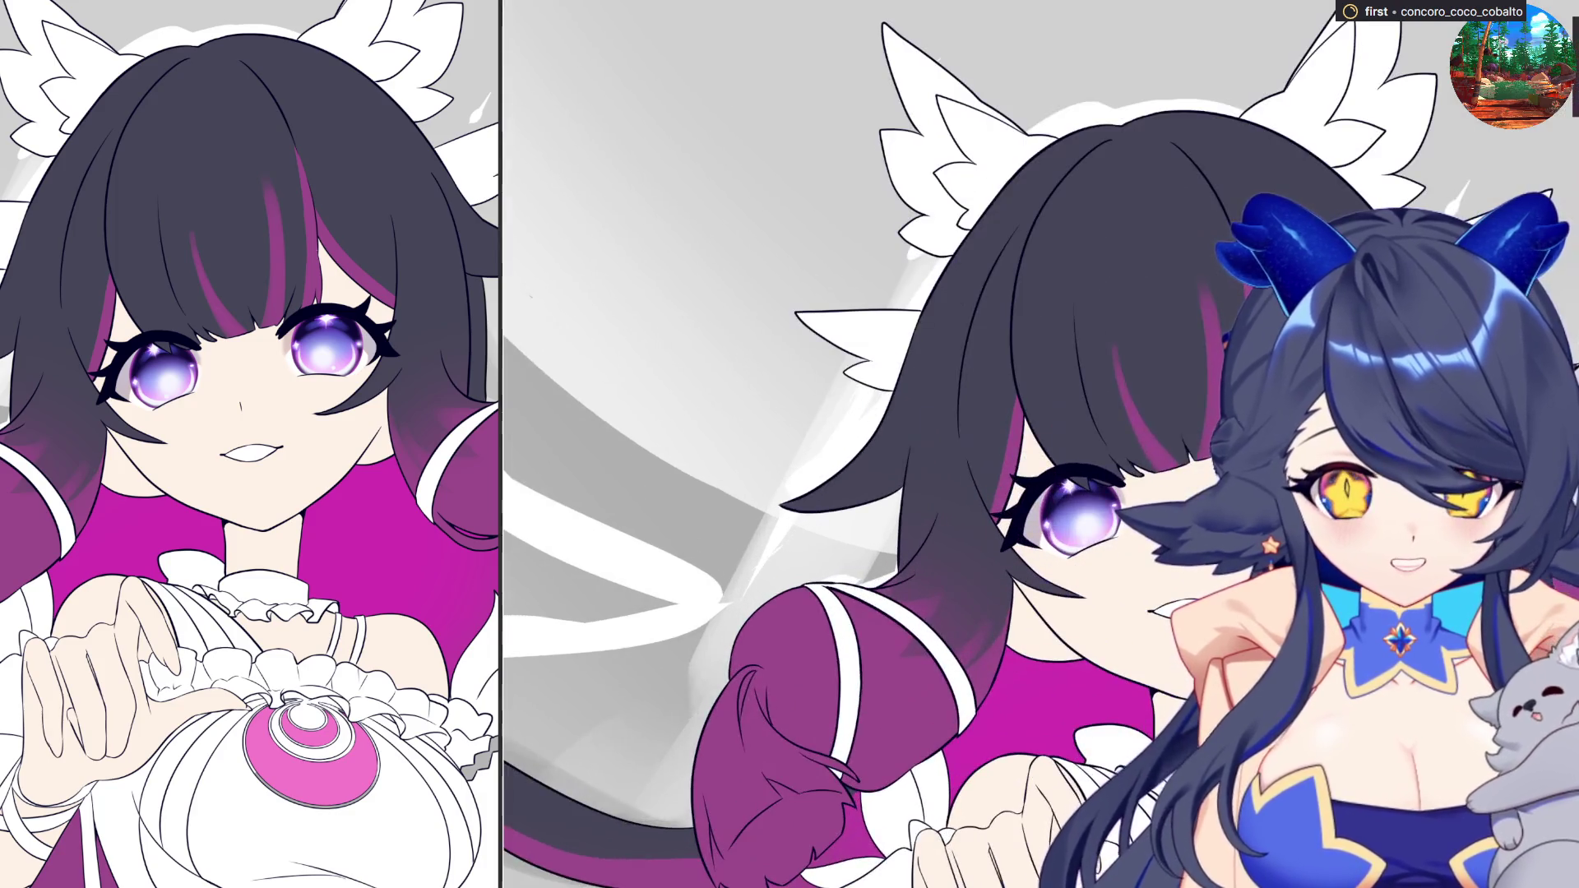
scroll(1155, 630, up, 1)
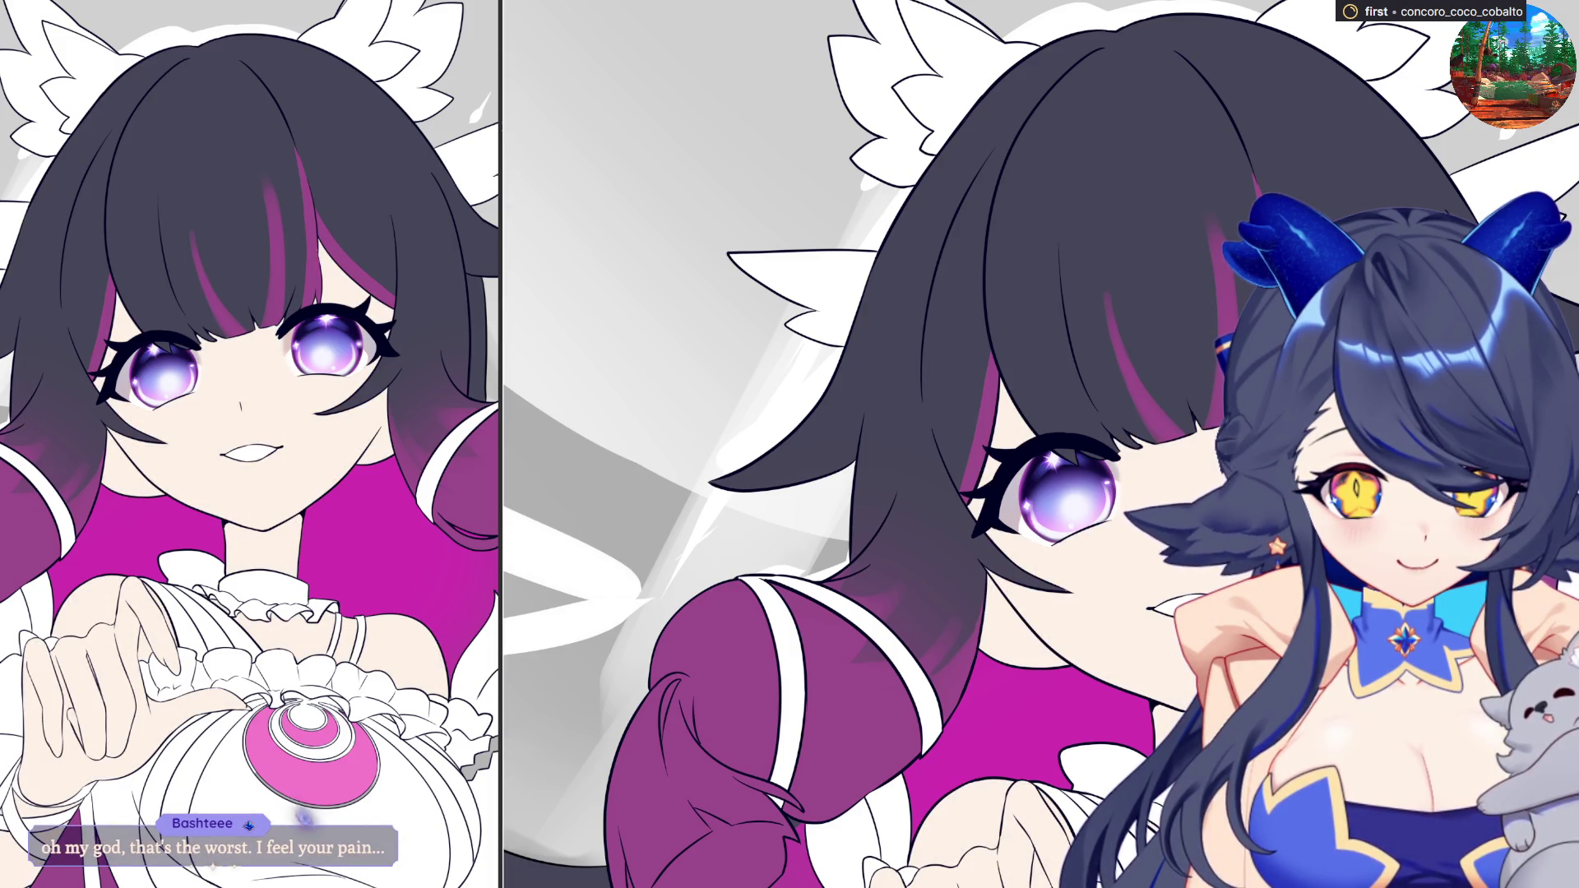
key(ctrl+0)
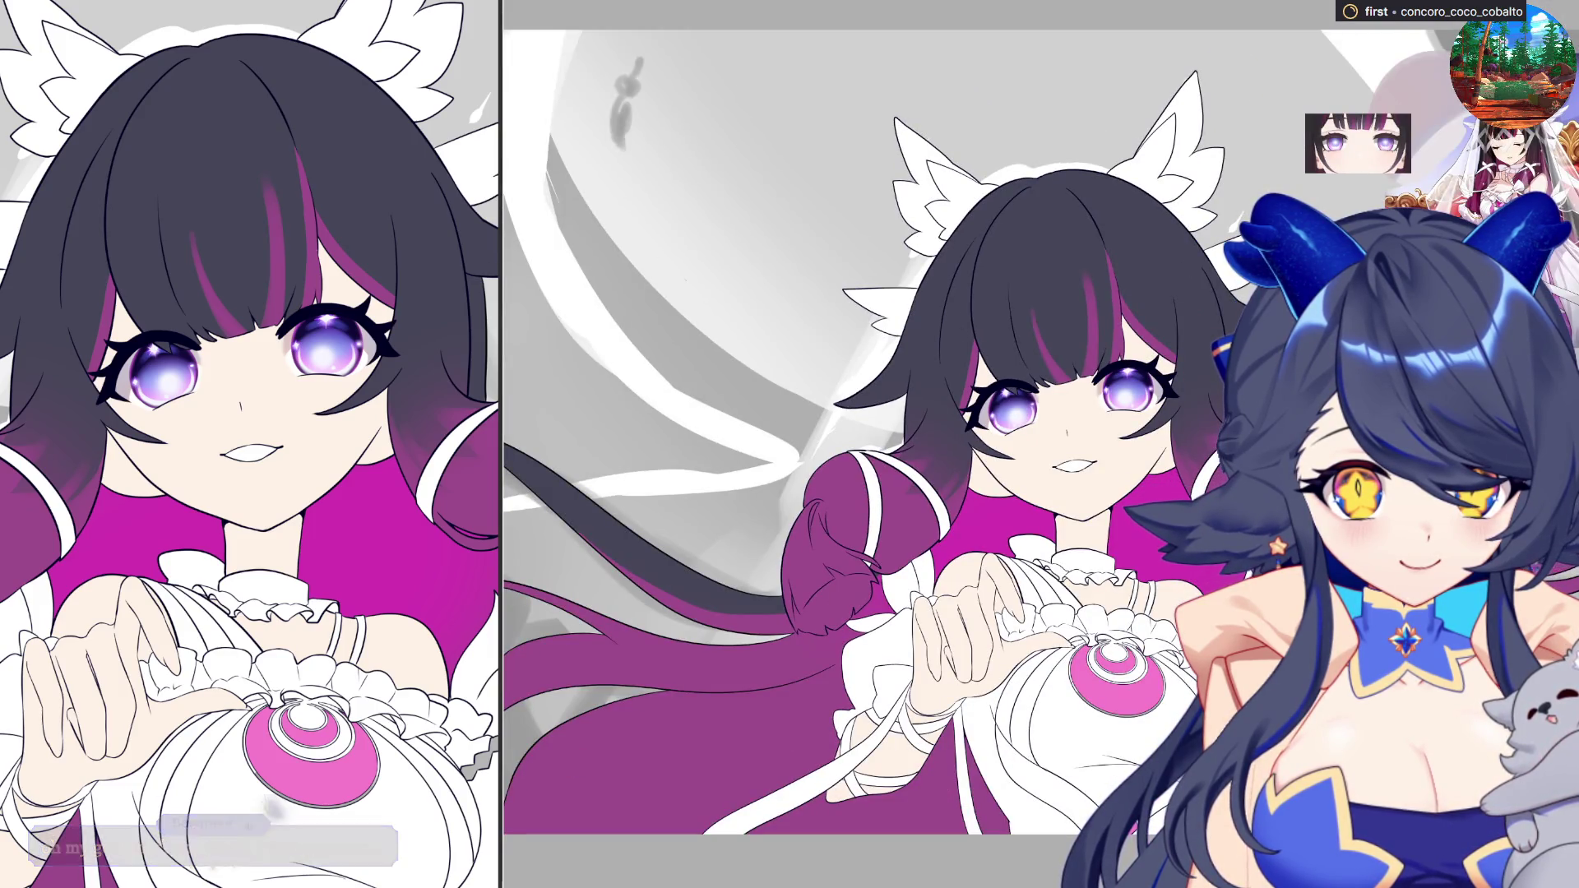
scroll(1472, 147, up, 3)
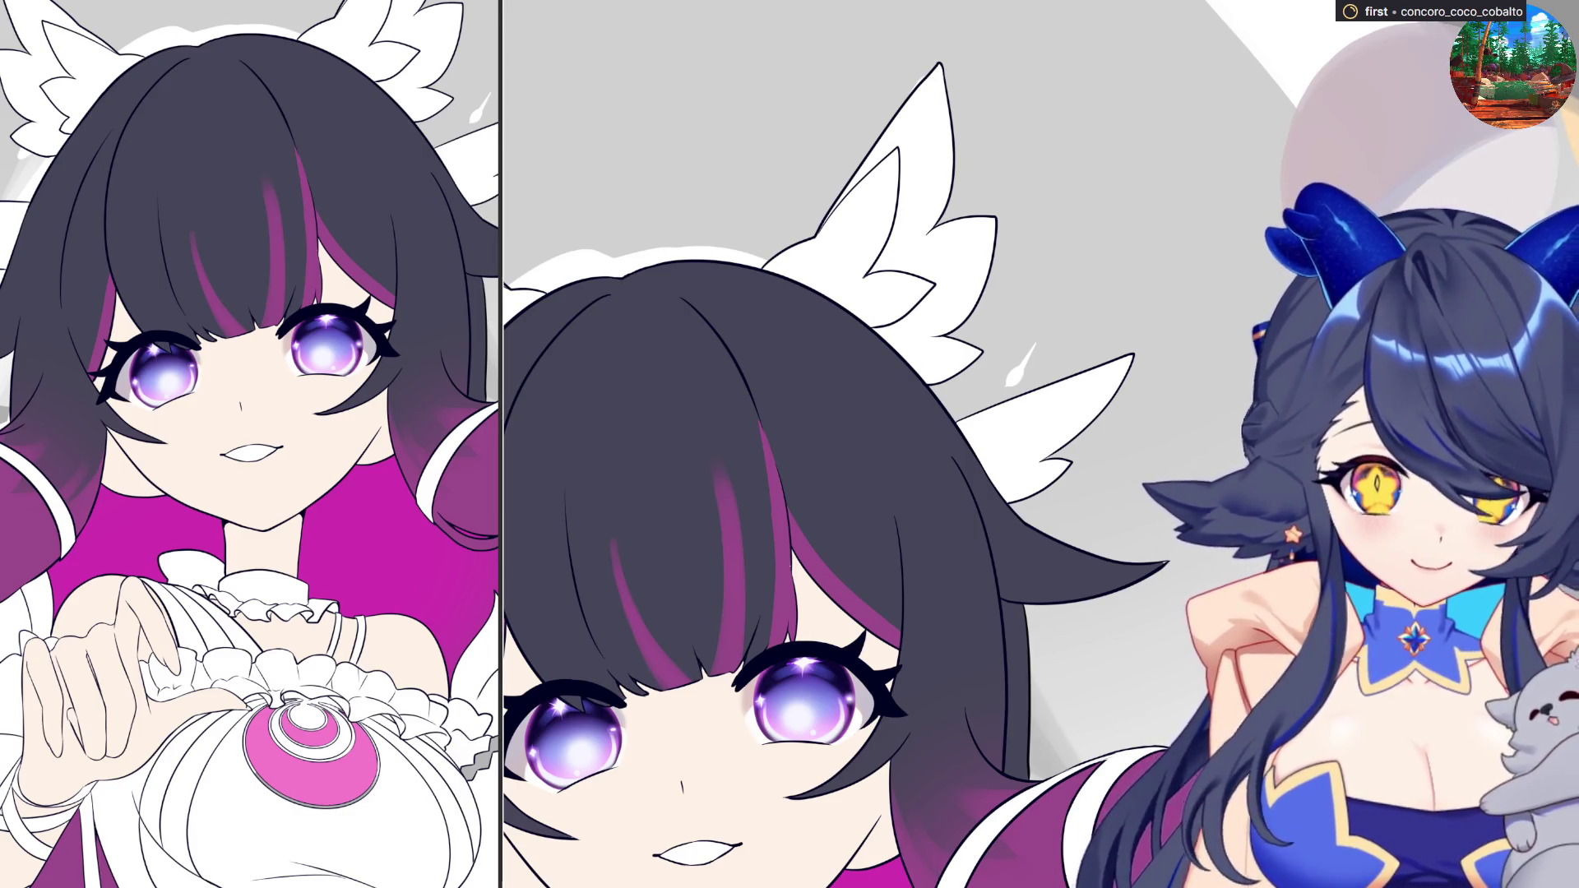
key(ctrl+minus)
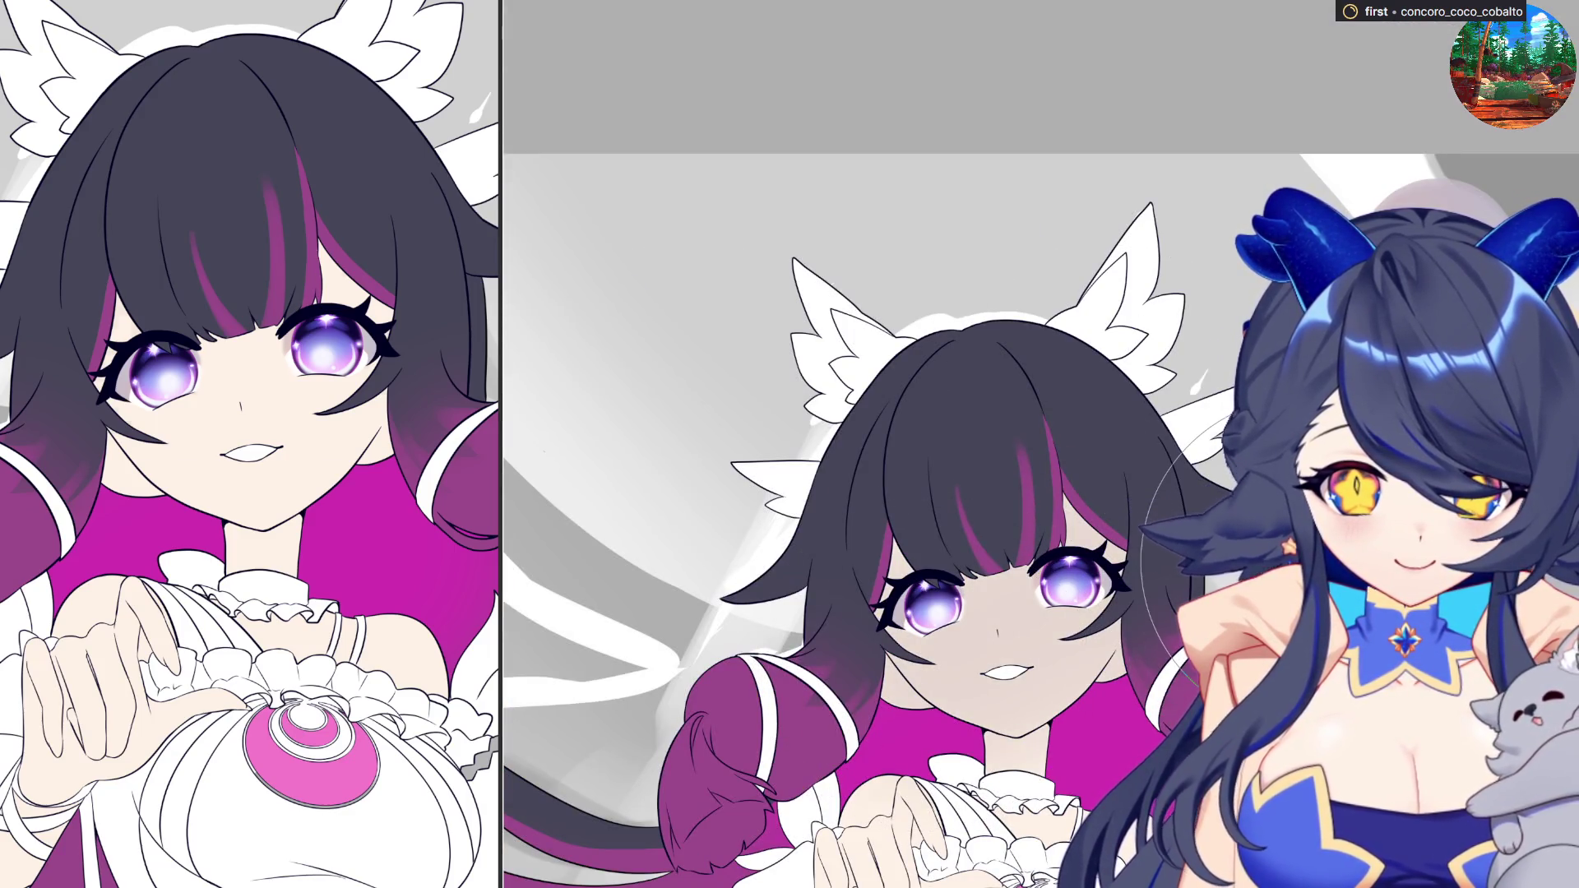
drag(921, 666, 1193, 592)
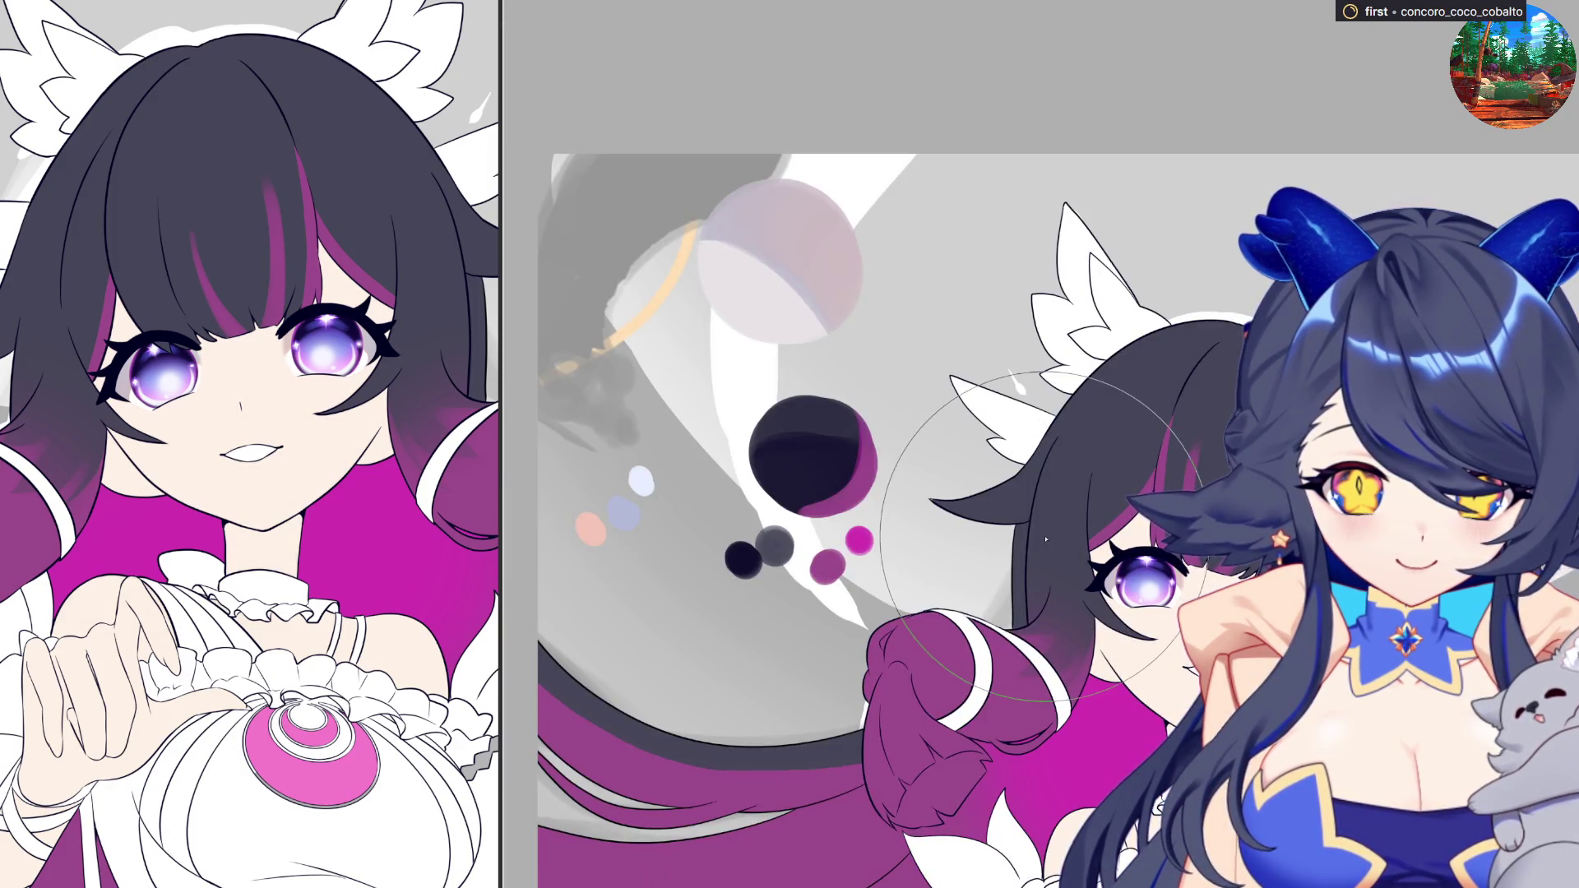
- Lay a grey shadow tone over the face skin and zoom in on the face
click(1151, 609)
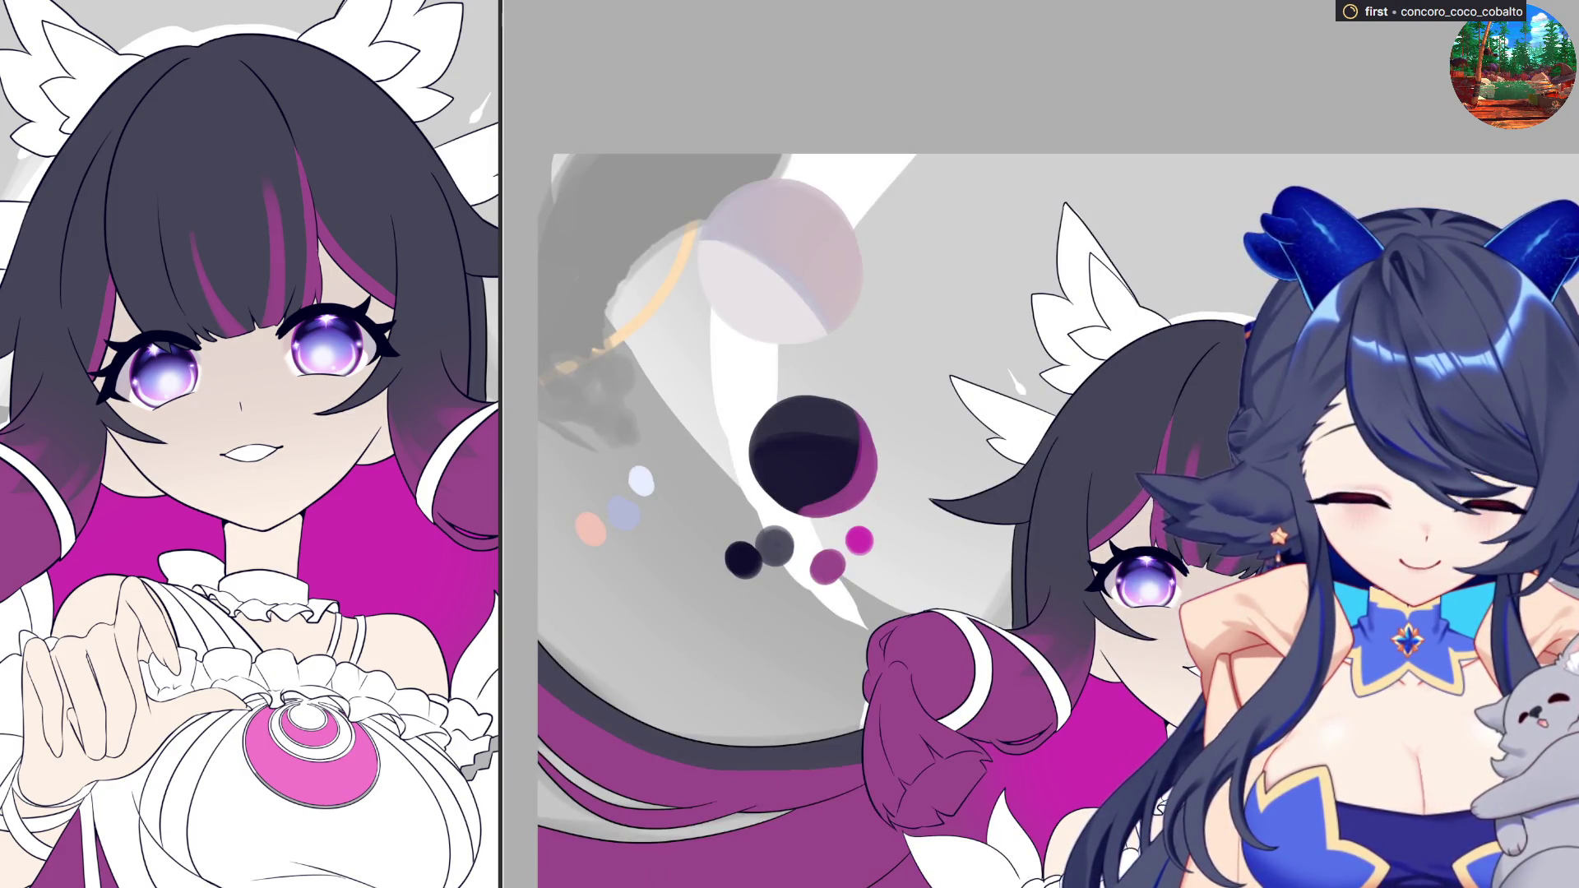
scroll(1180, 403, down, 5)
scroll(1180, 402, up, 5)
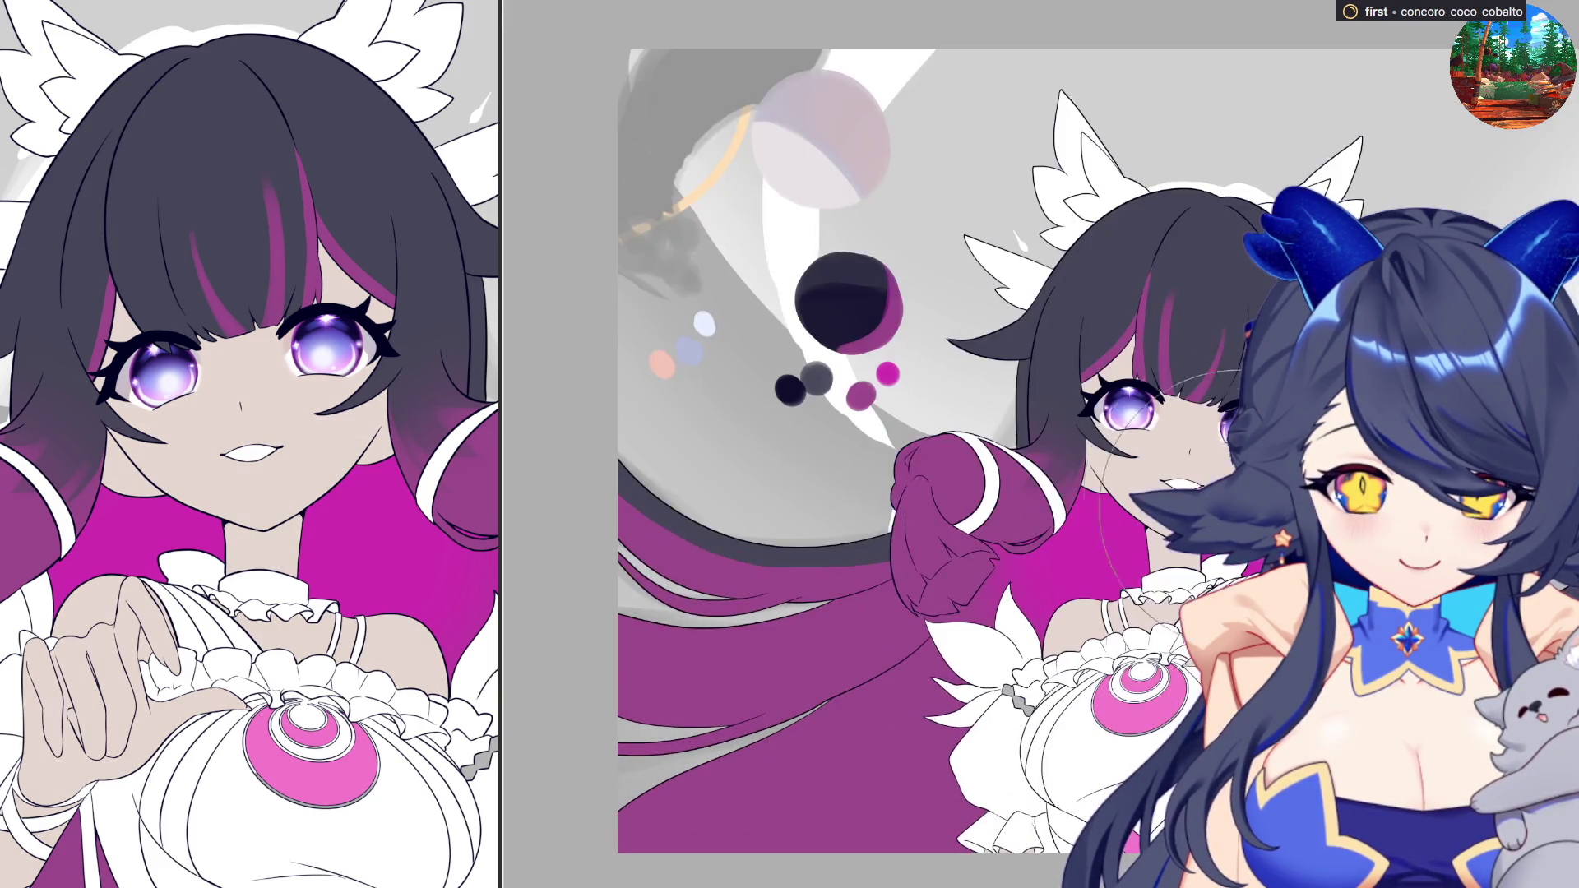
scroll(1180, 402, up, 3)
scroll(1180, 402, down, 3)
scroll(1006, 422, up, 3)
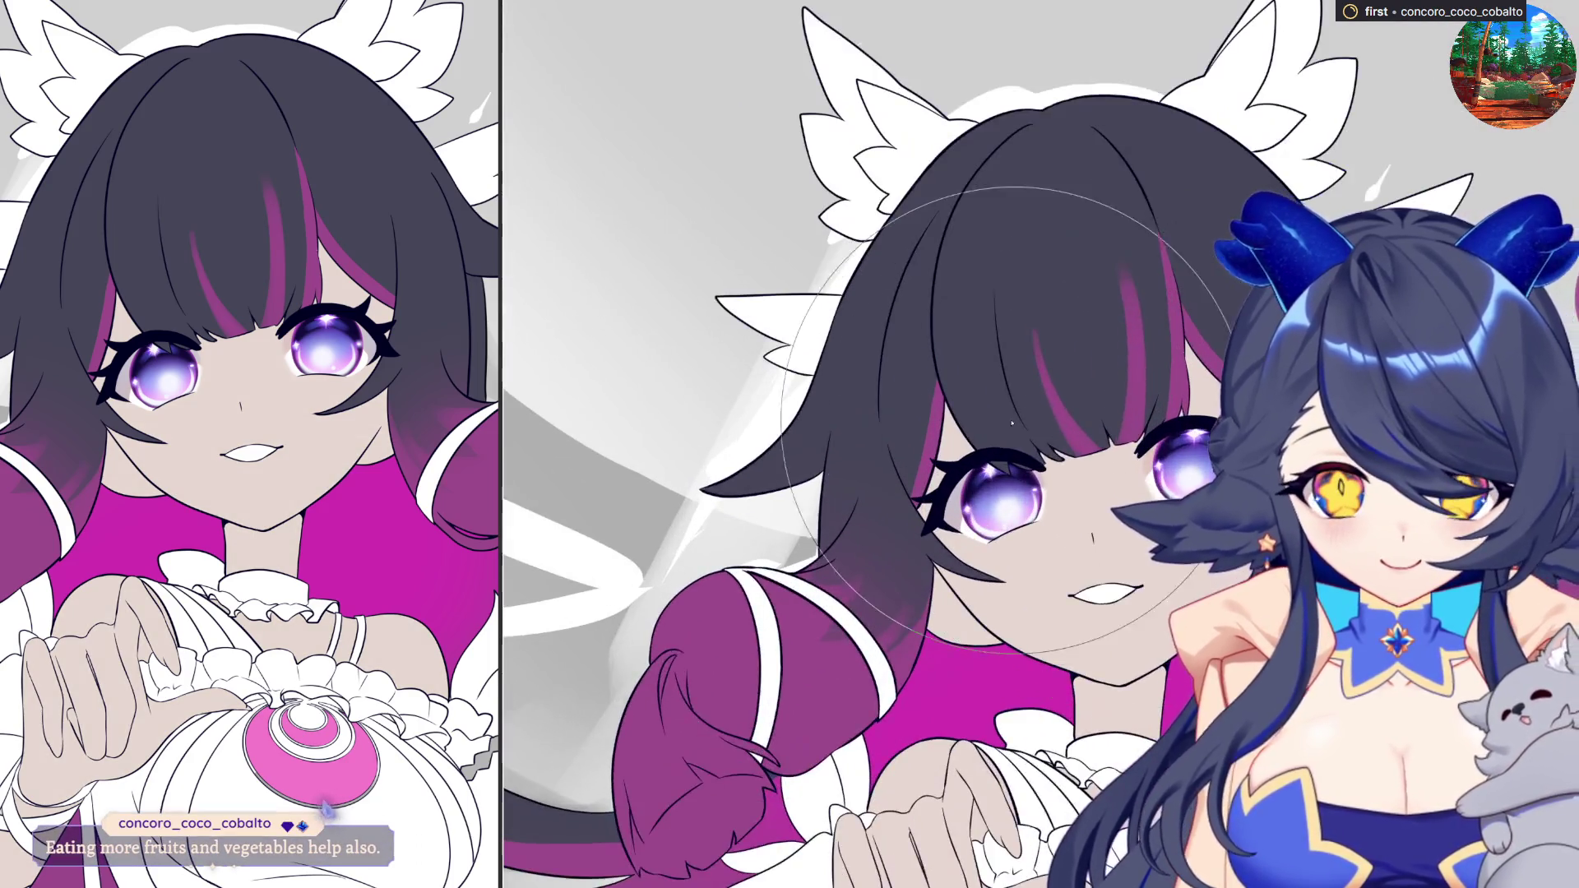
scroll(1007, 423, up, 2)
- With a tiny brush, paint a faint light stroke from the eye corner
key(bracketleft)
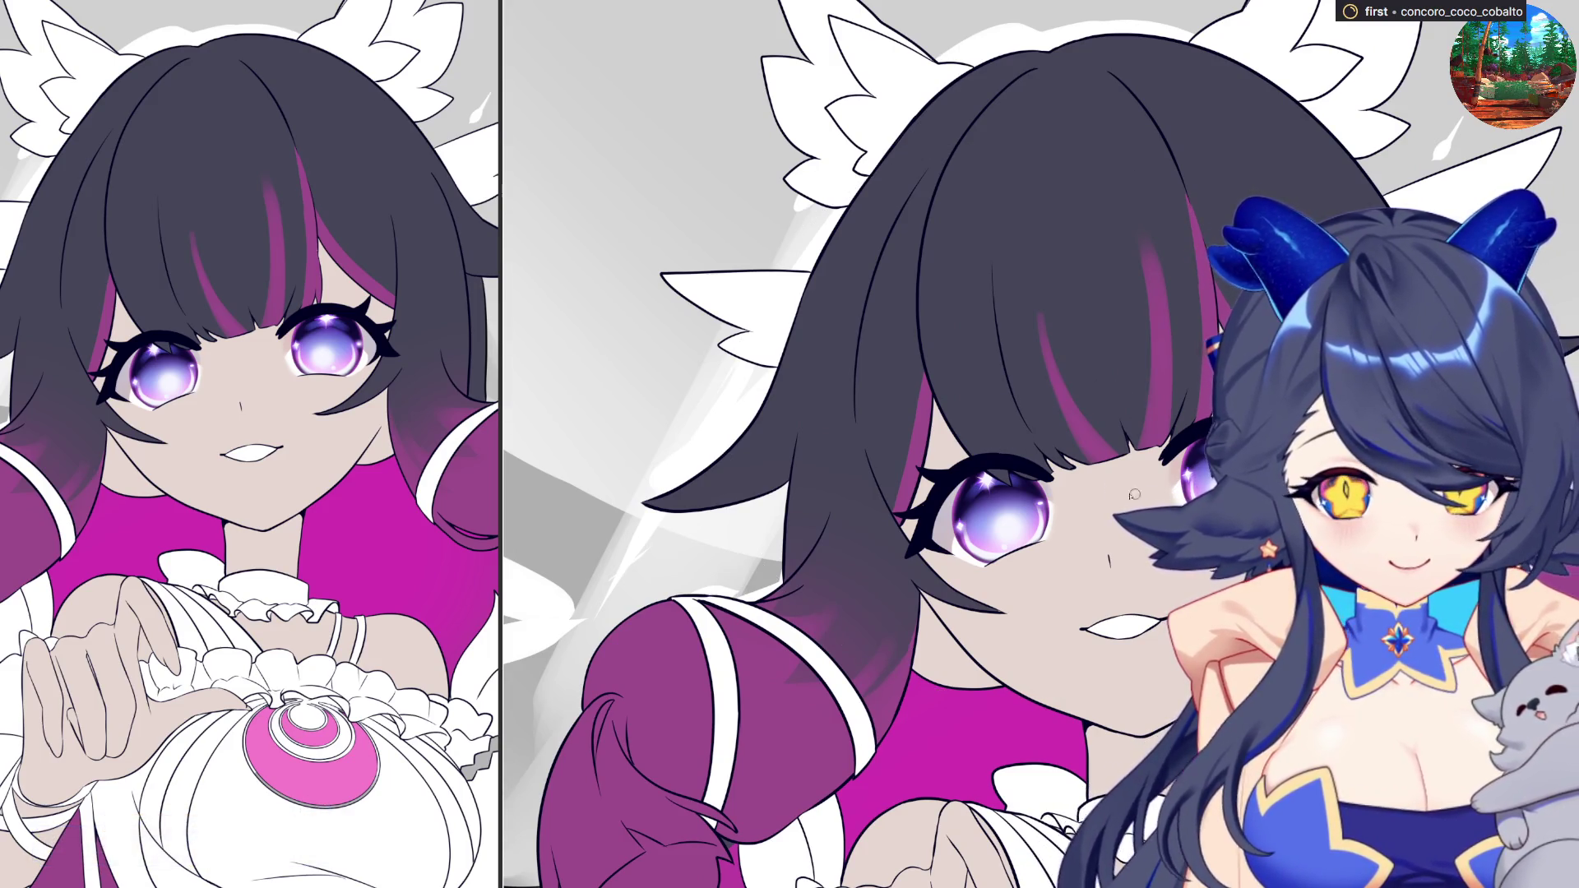
key(bracketleft)
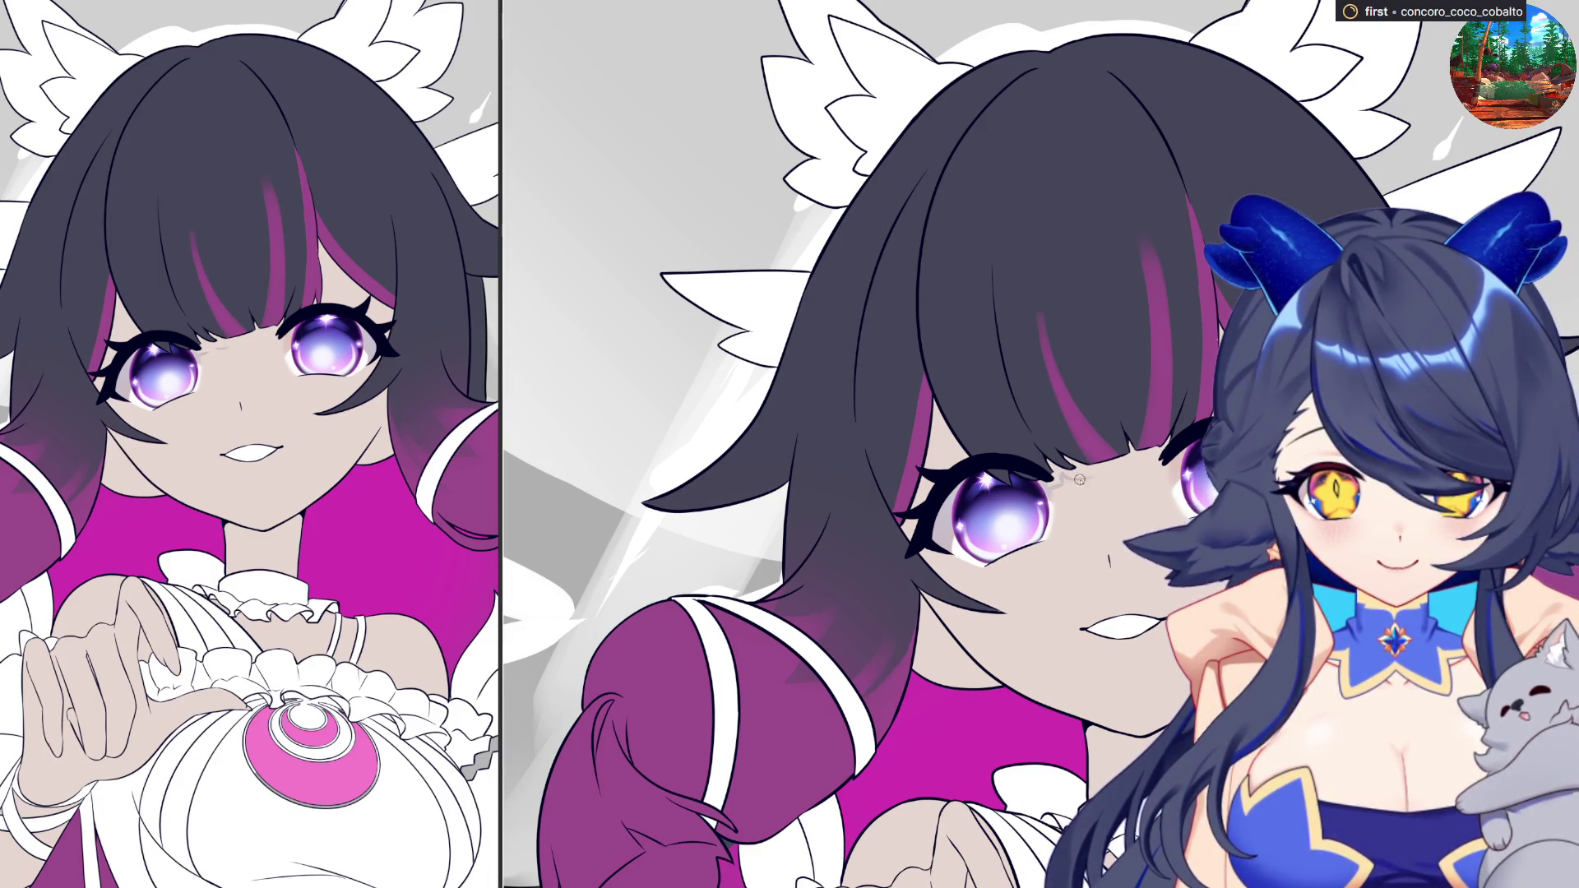
drag(1074, 481, 1118, 472)
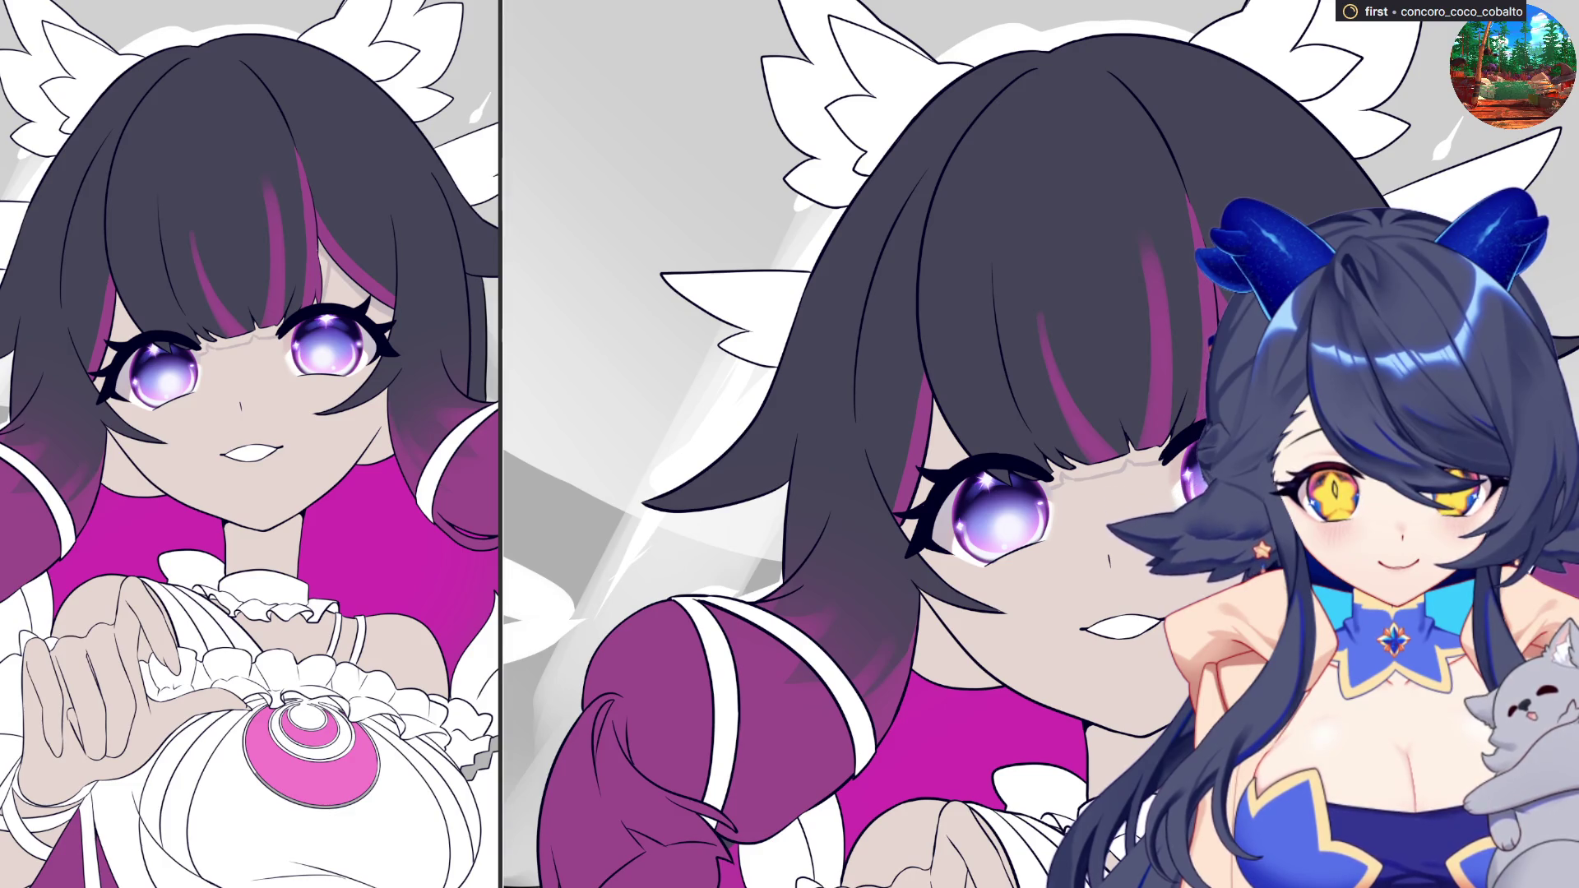
- Paint a small grey shadow under the bangs and tilt the canvas view
drag(1143, 460, 1114, 467)
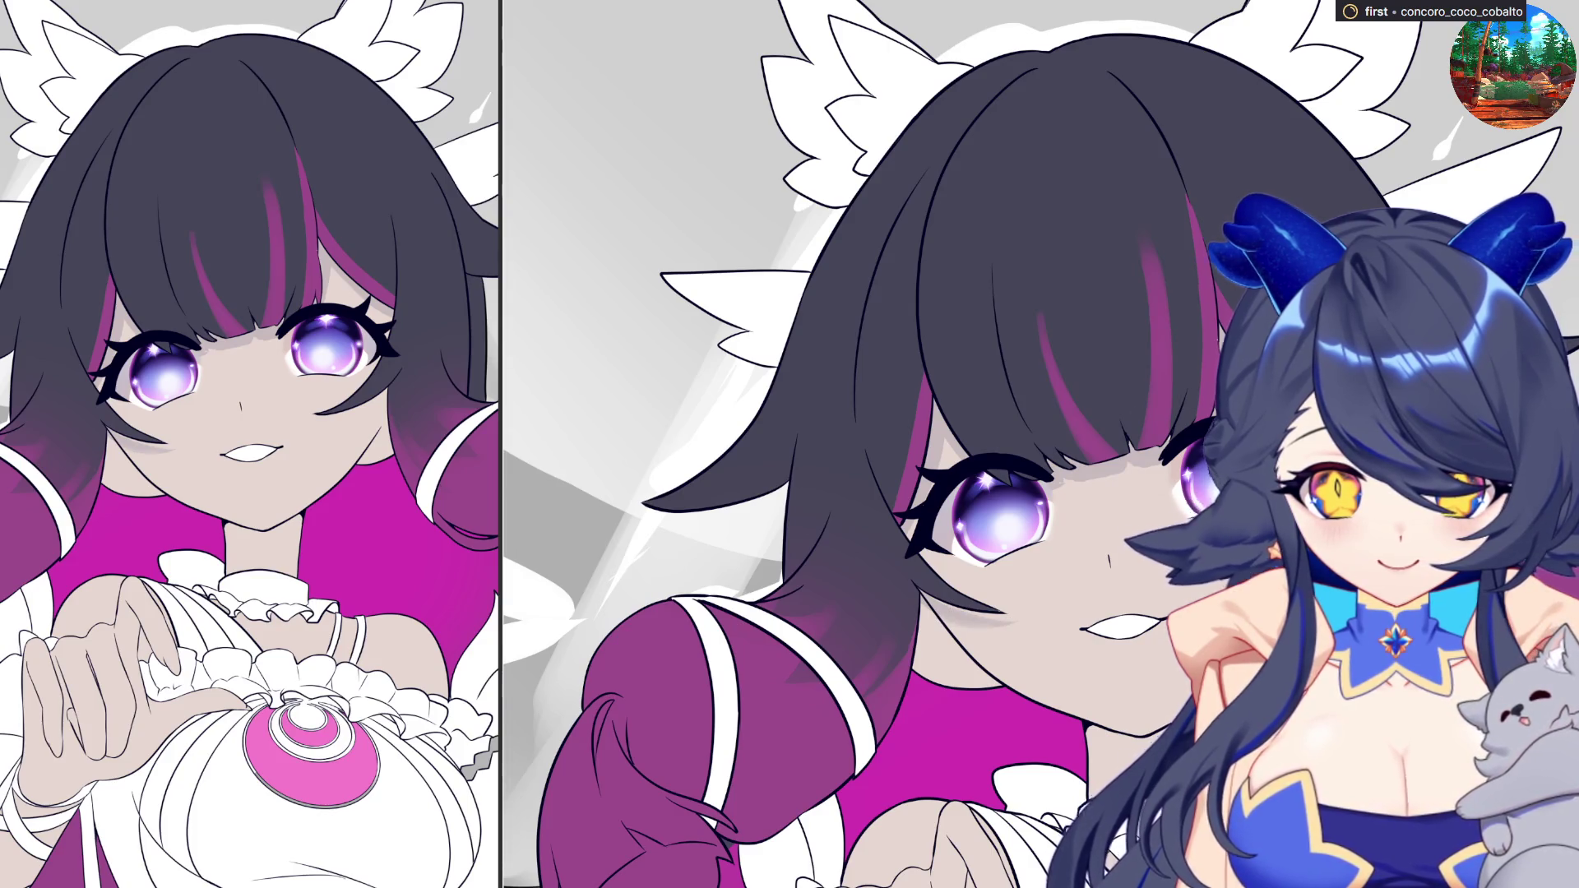
key(asciicircum)
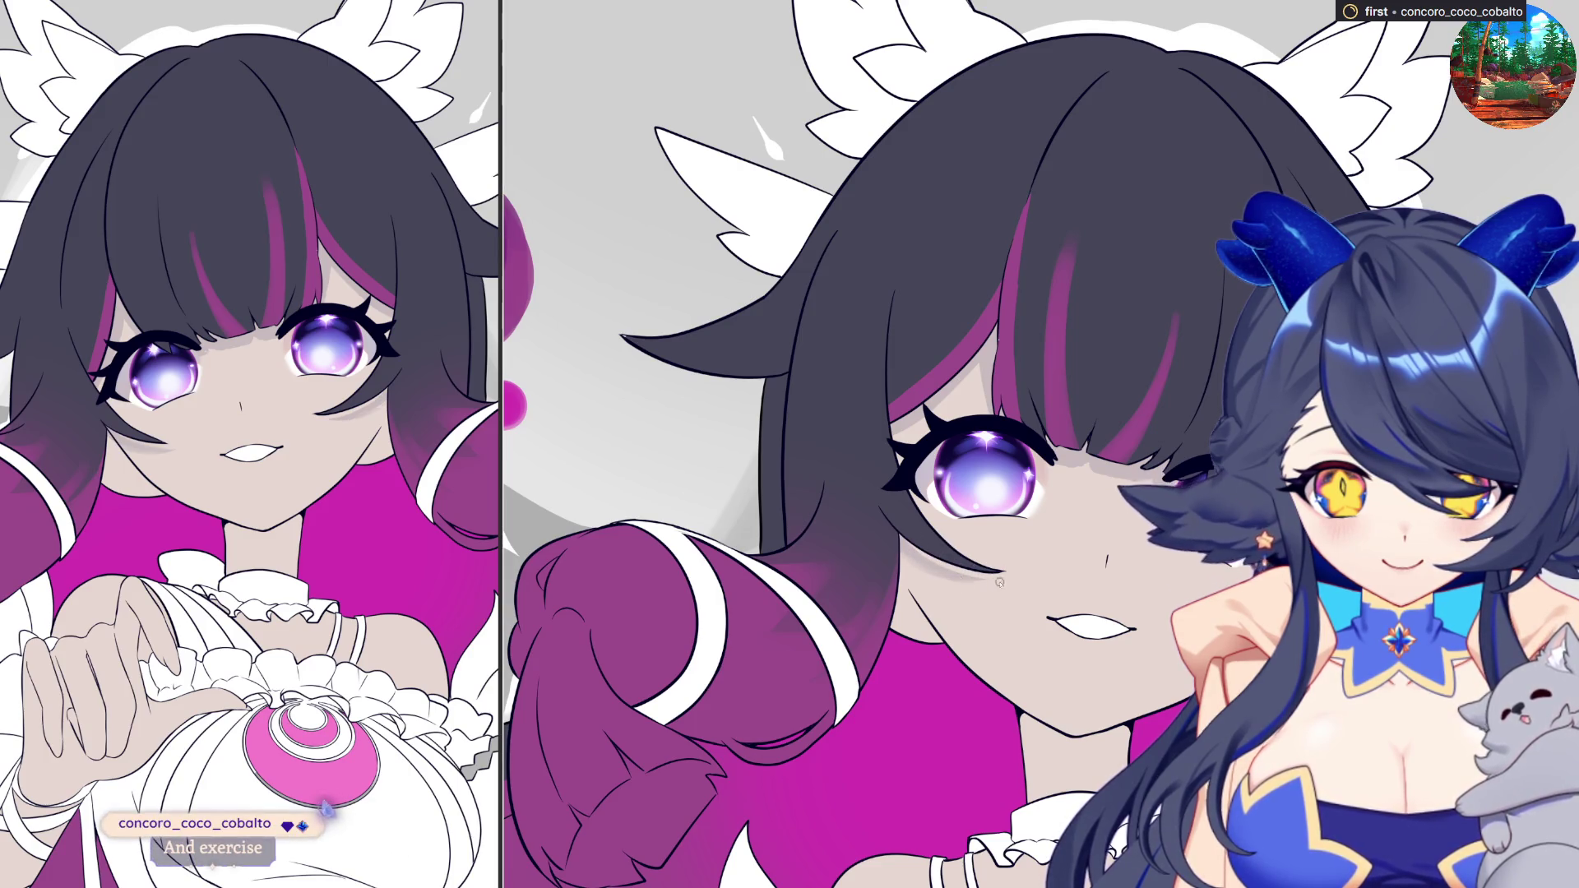
key(asciicircum)
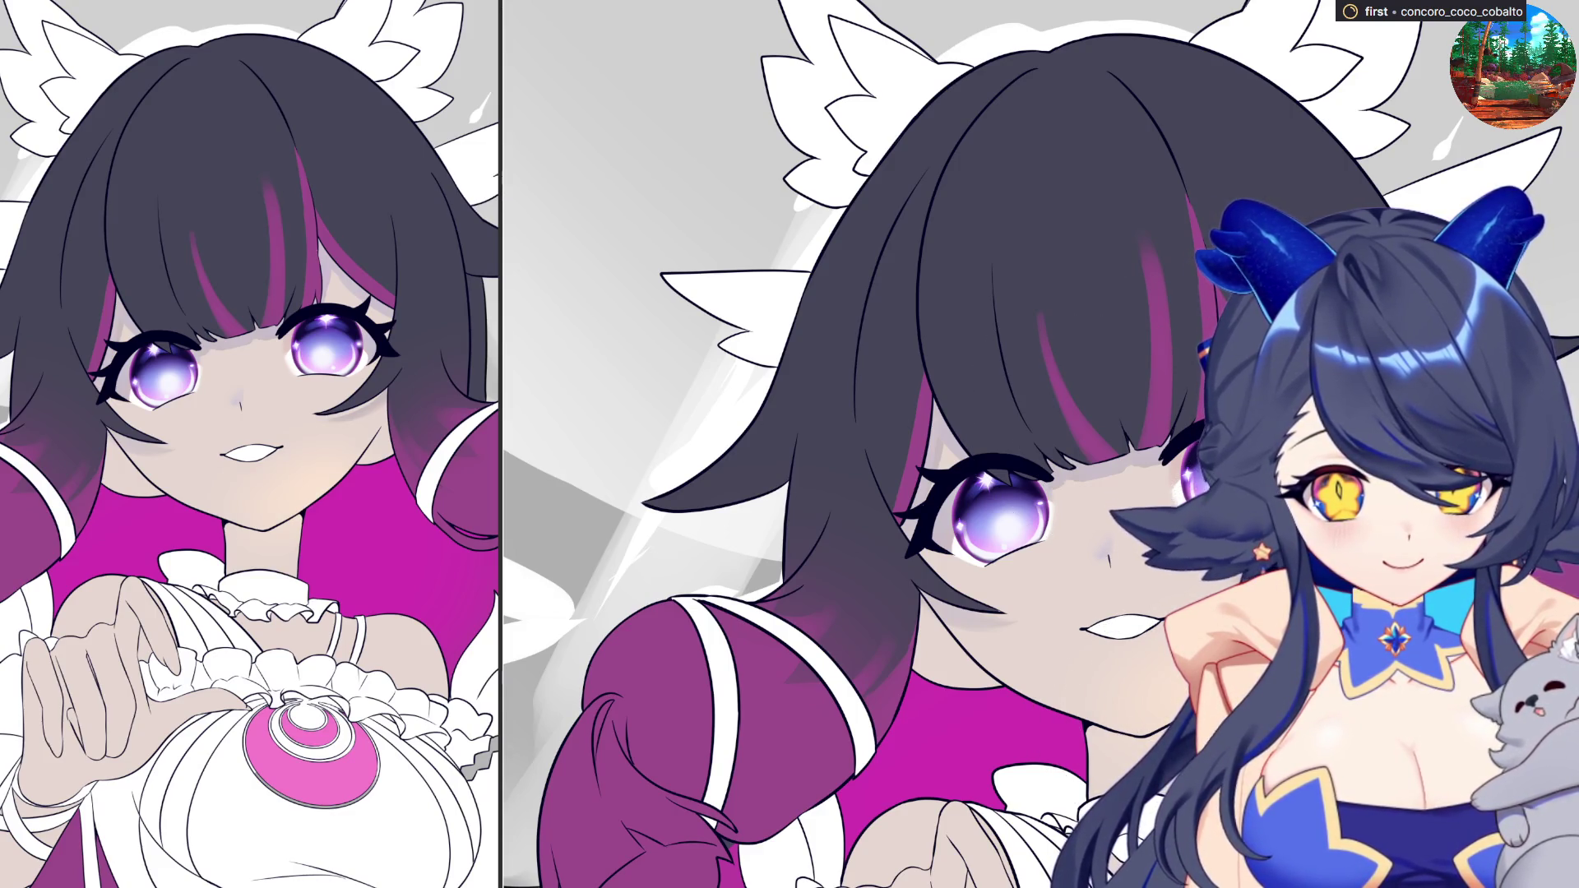
- Try a peach airbrush over the chin and neck and a pink cheek blush, undoing both
drag(1188, 662, 1000, 739)
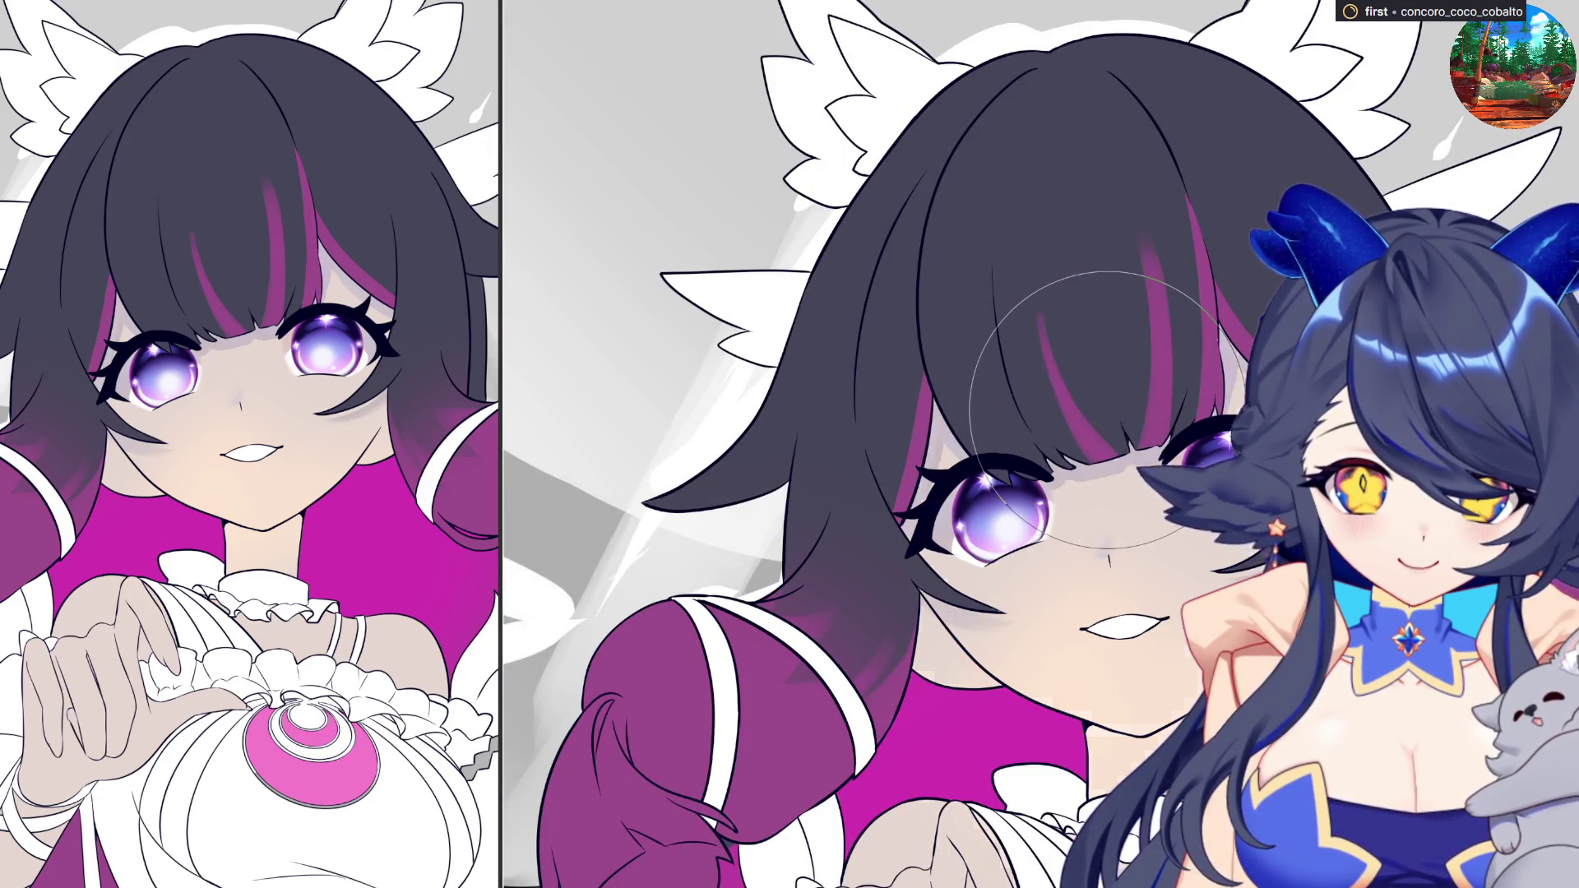
key(ctrl+z)
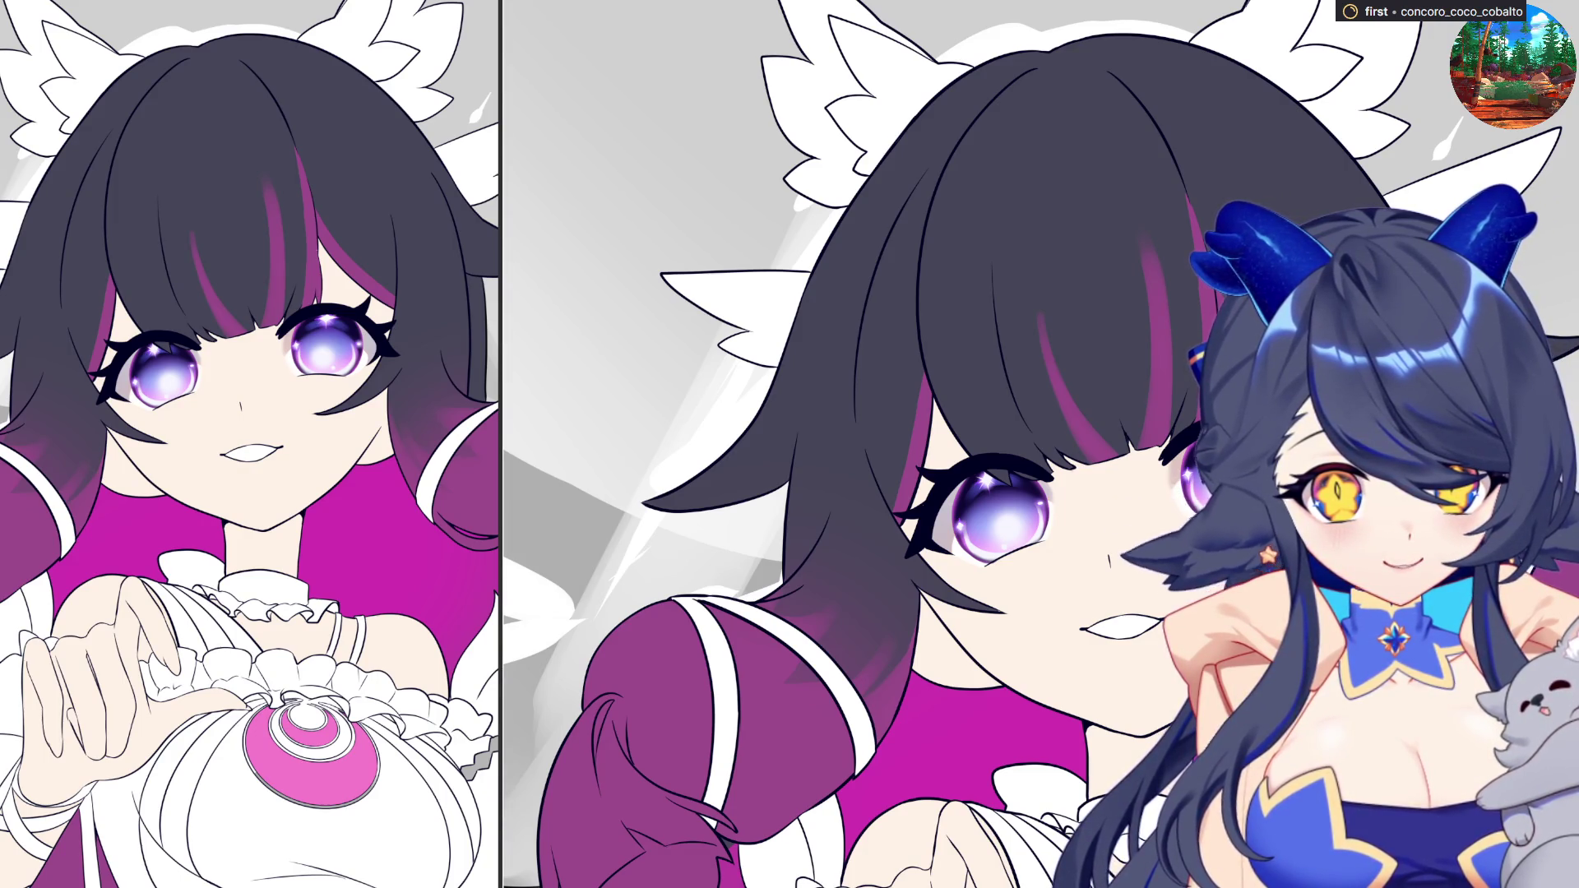
drag(1087, 498, 1033, 615)
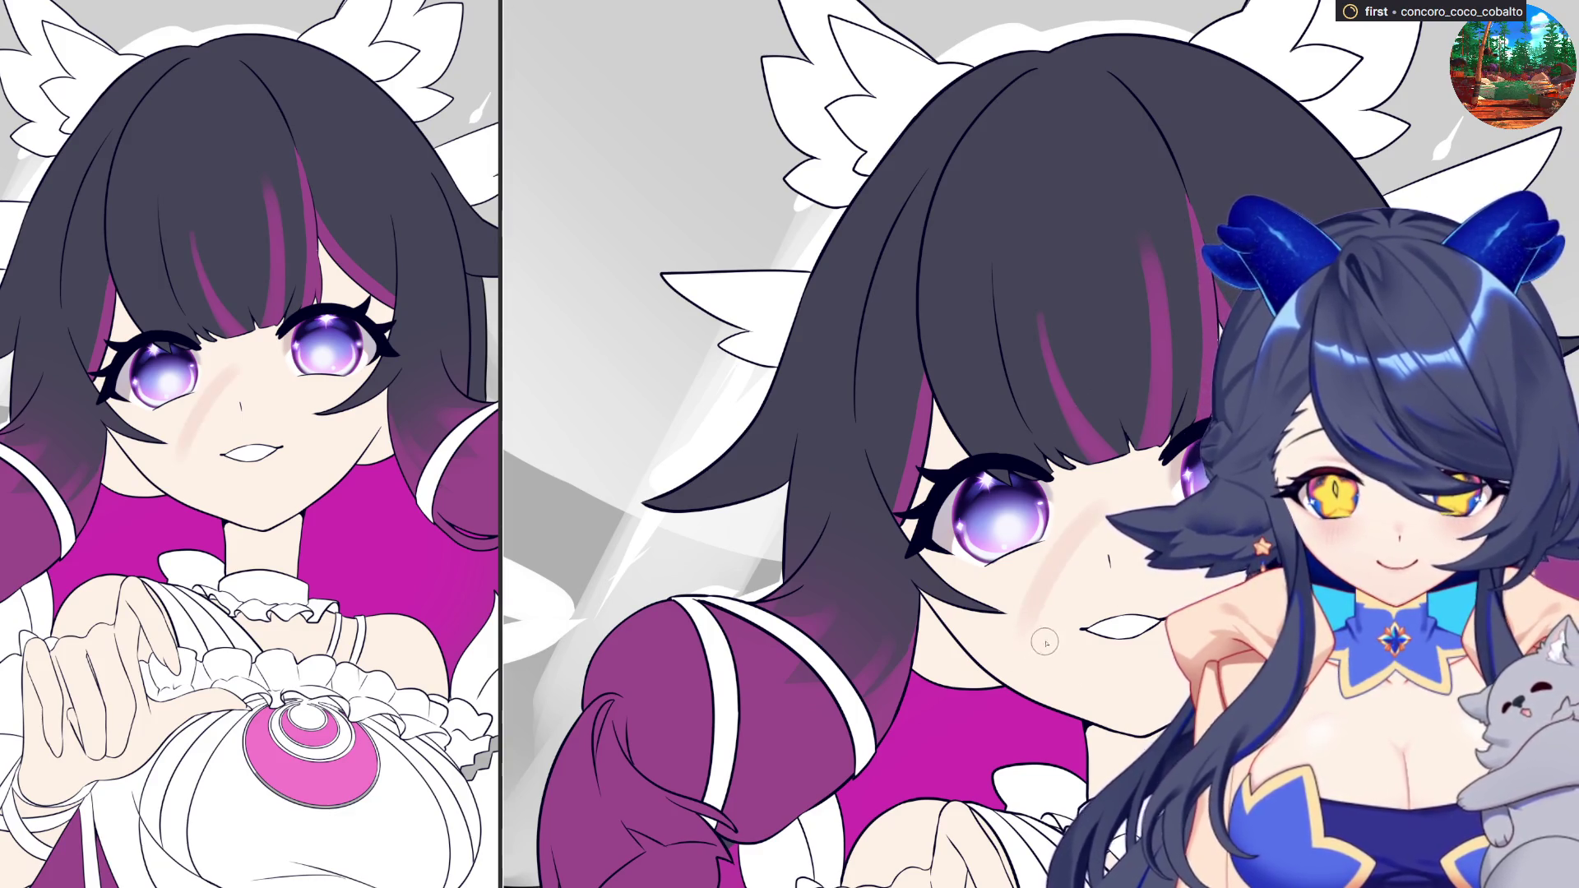
key(ctrl+z)
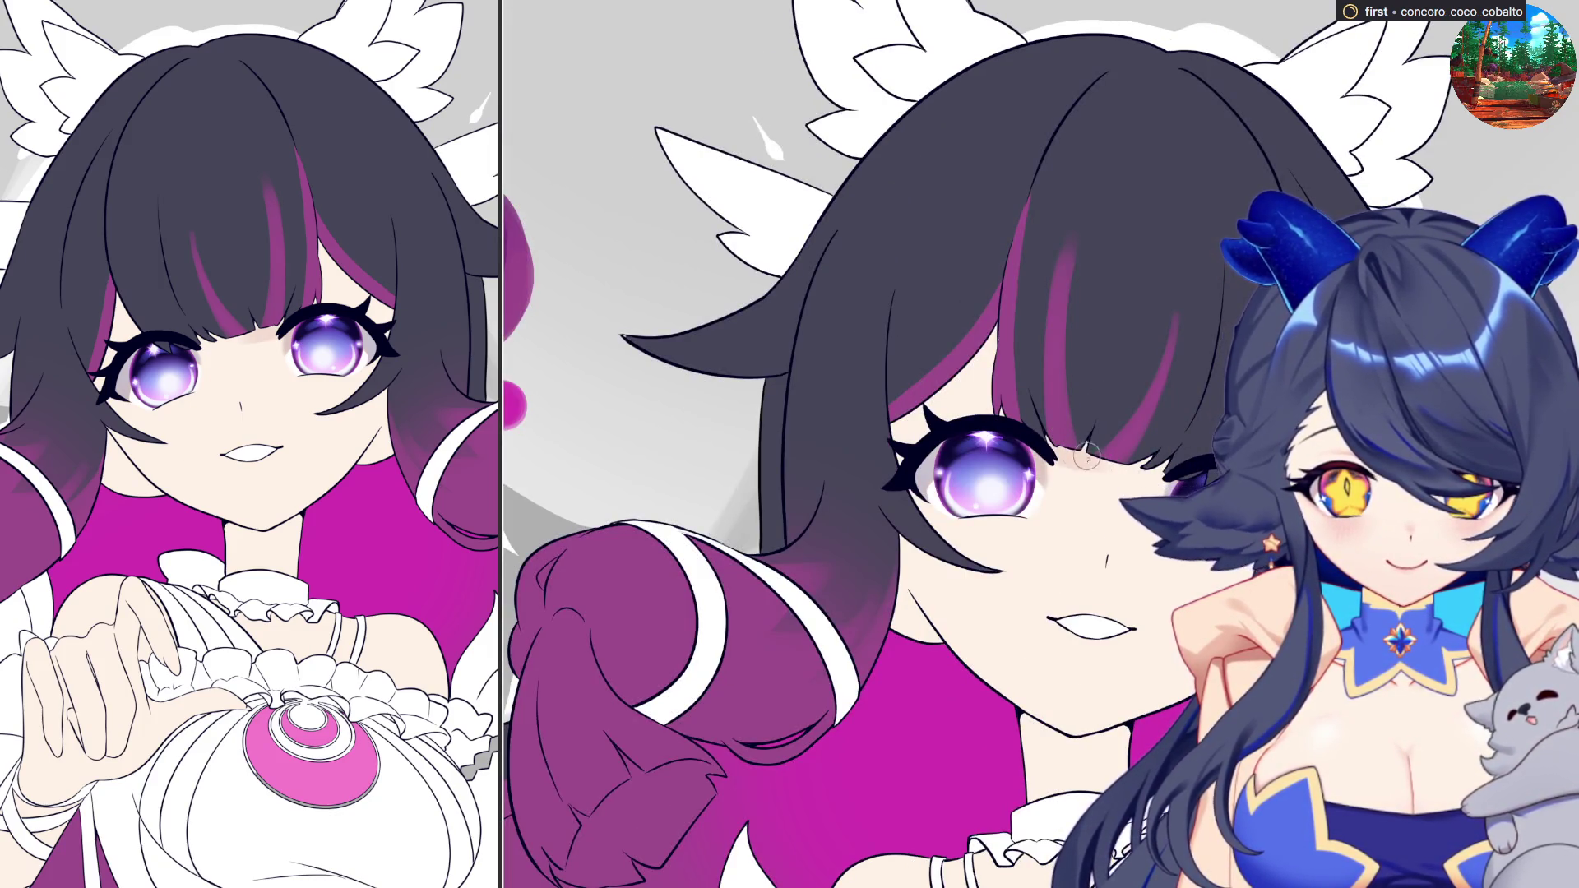
- Rotate the canvas view to a less tilted angle that levels the eyes
drag(1217, 409, 951, 392)
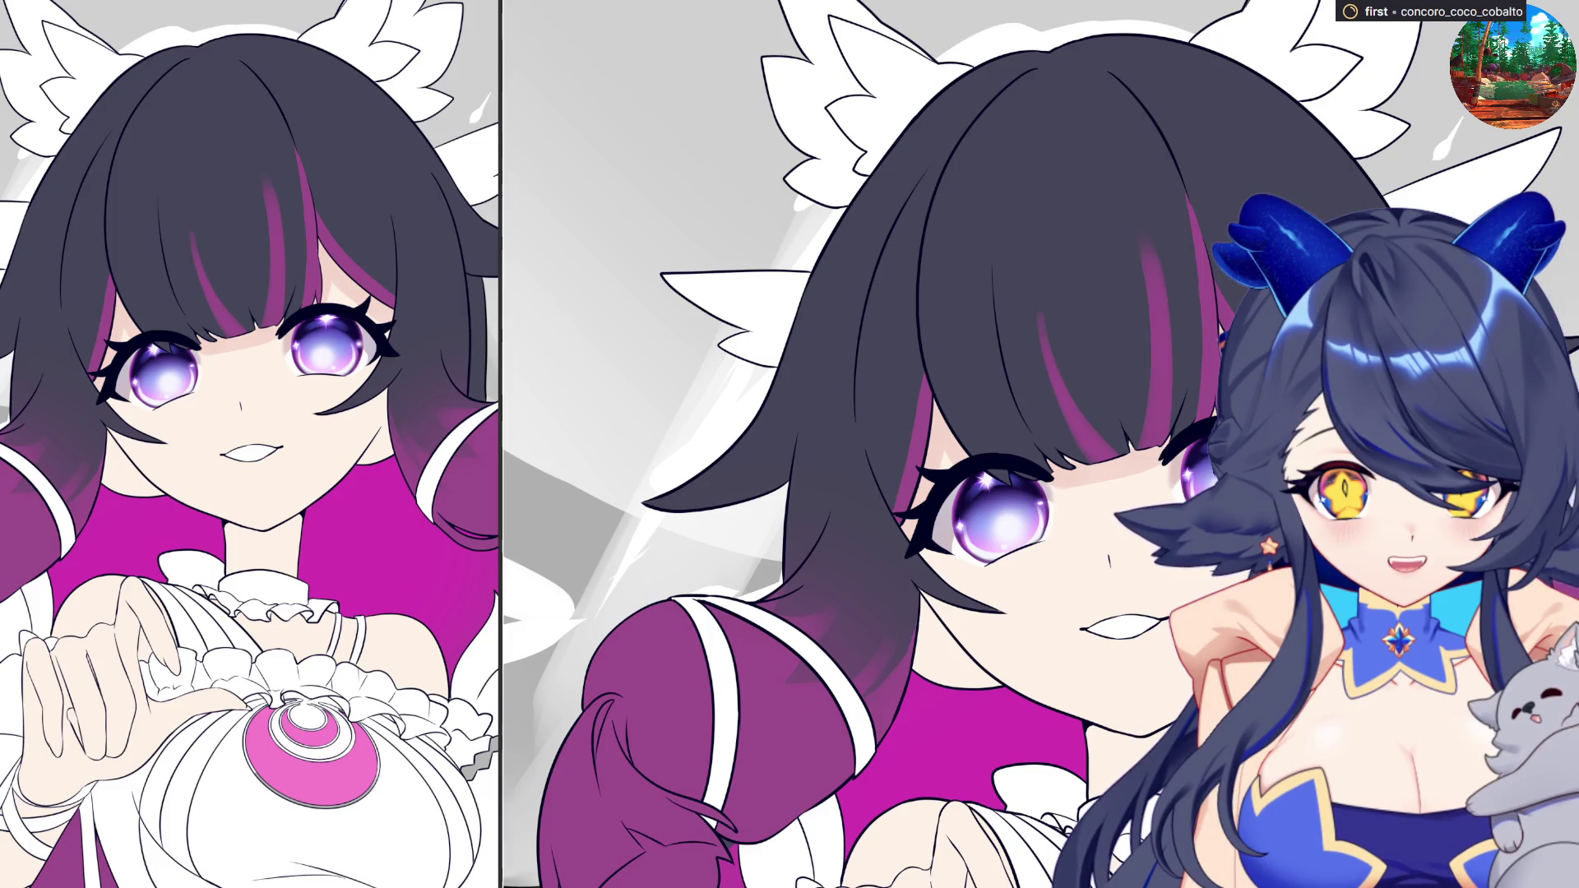
key(asciicircum)
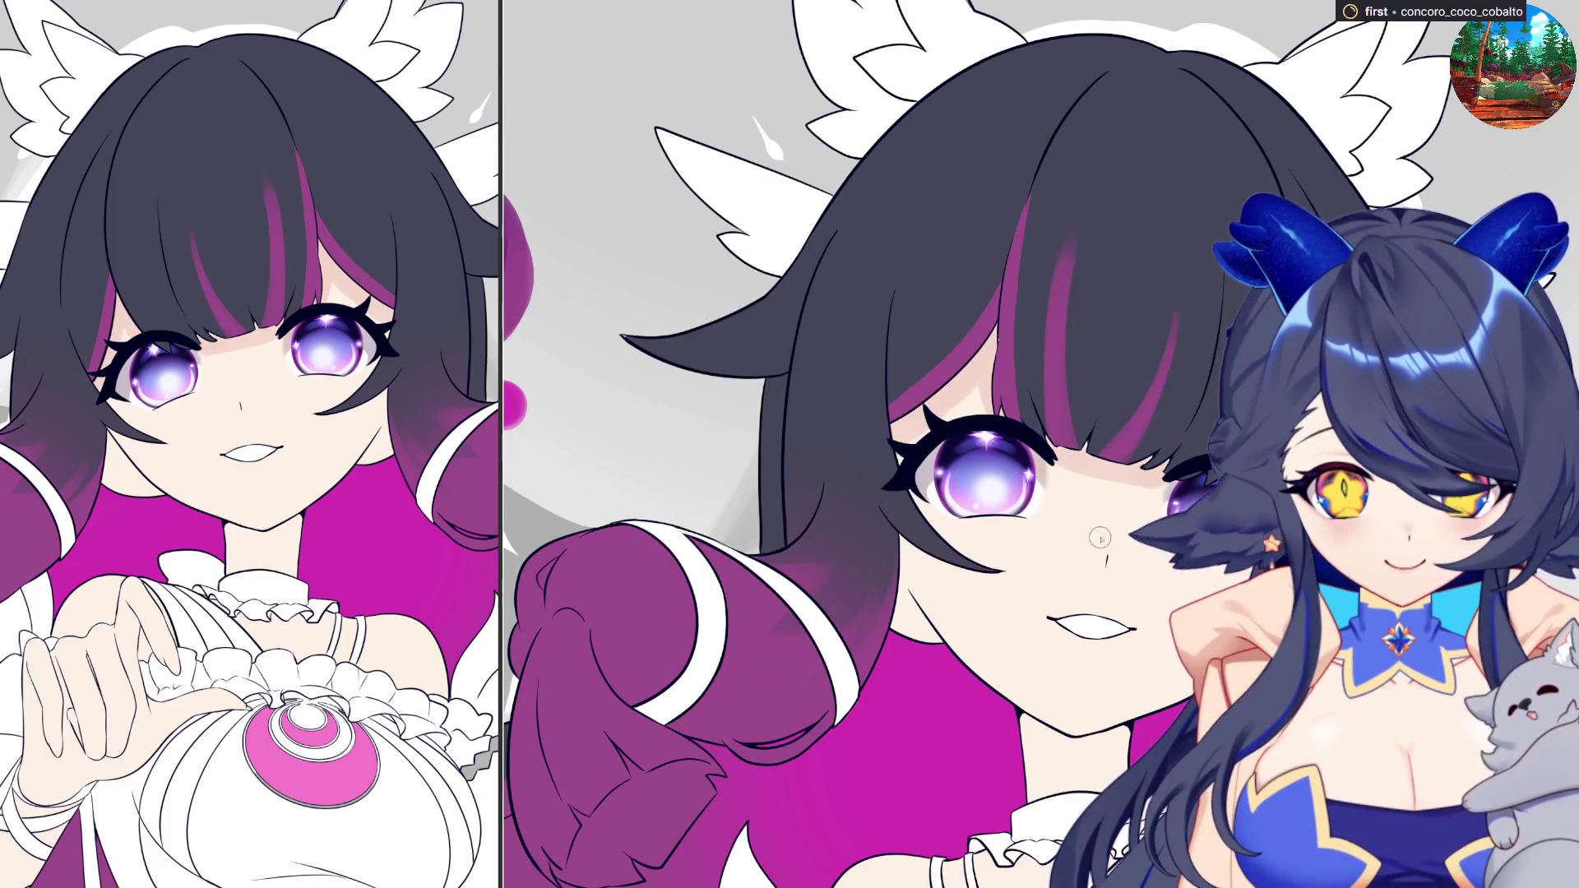
key(asciicircum)
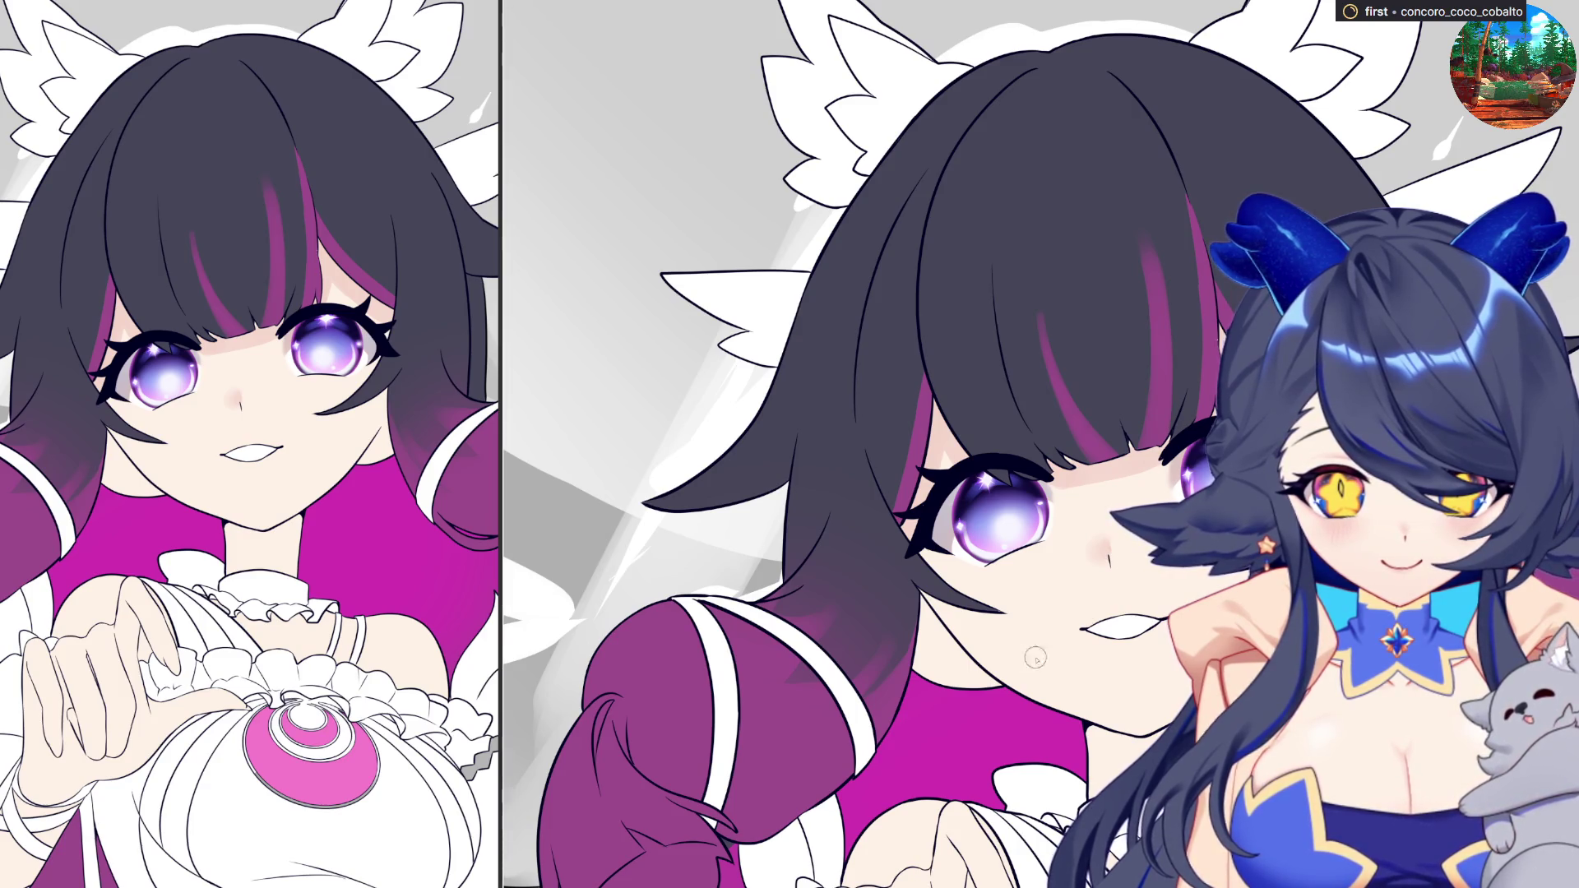
- Airbrush a soft pink blush under the eye and a faint darker stroke across the cheek
mouse_move(926, 610)
mouse_down()
mouse_move(1028, 623)
mouse_move(955, 606)
mouse_up()
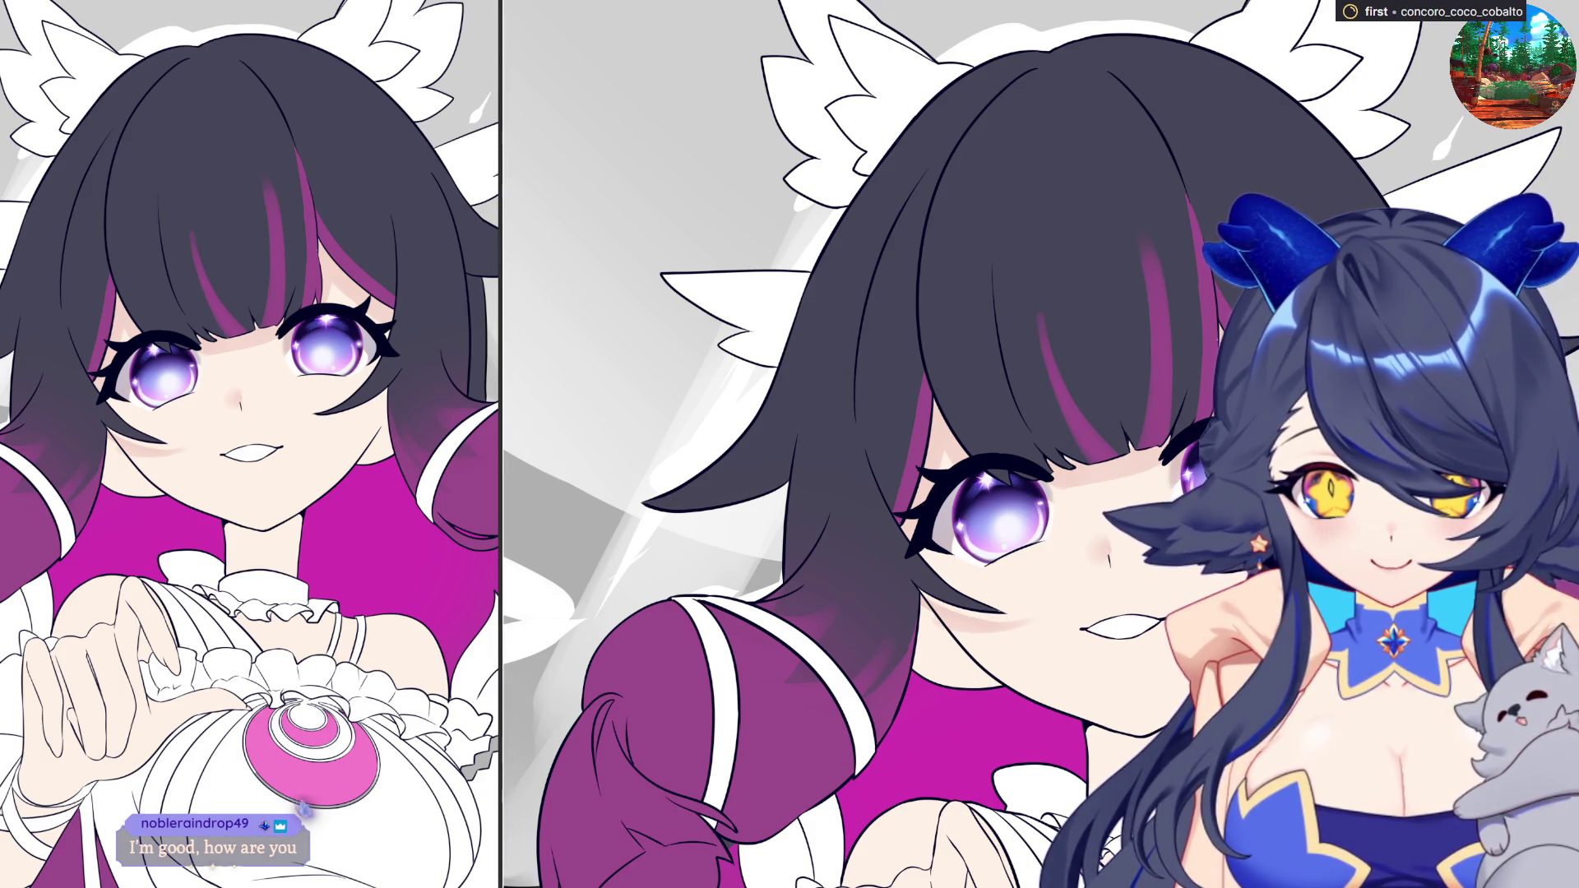
key(asciicircum)
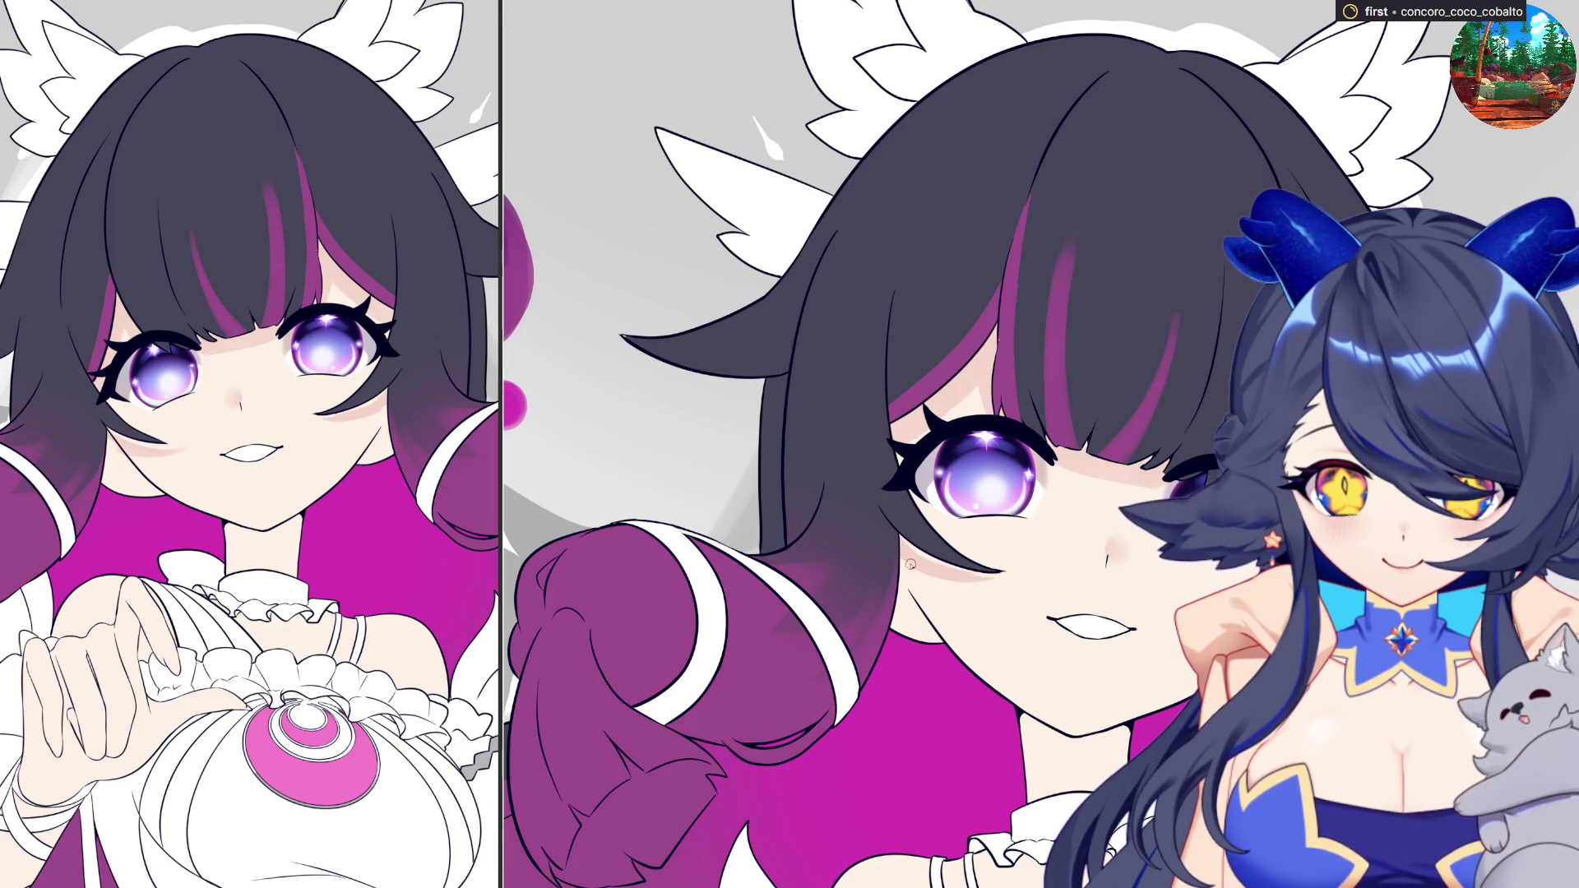
drag(938, 581, 1000, 578)
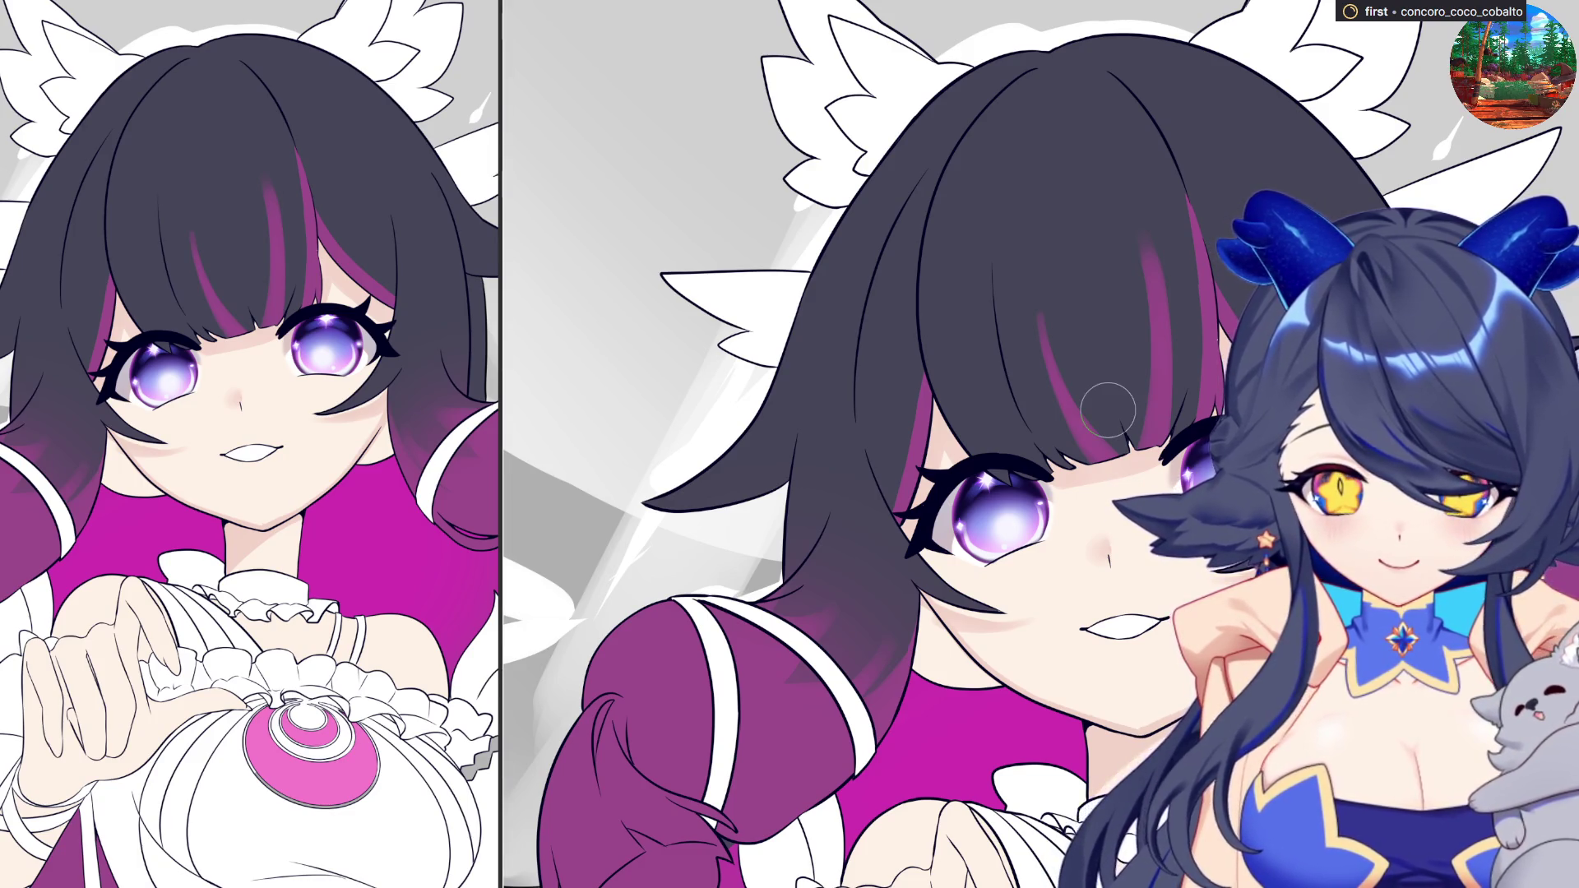
key(asciicircum)
key(minus)
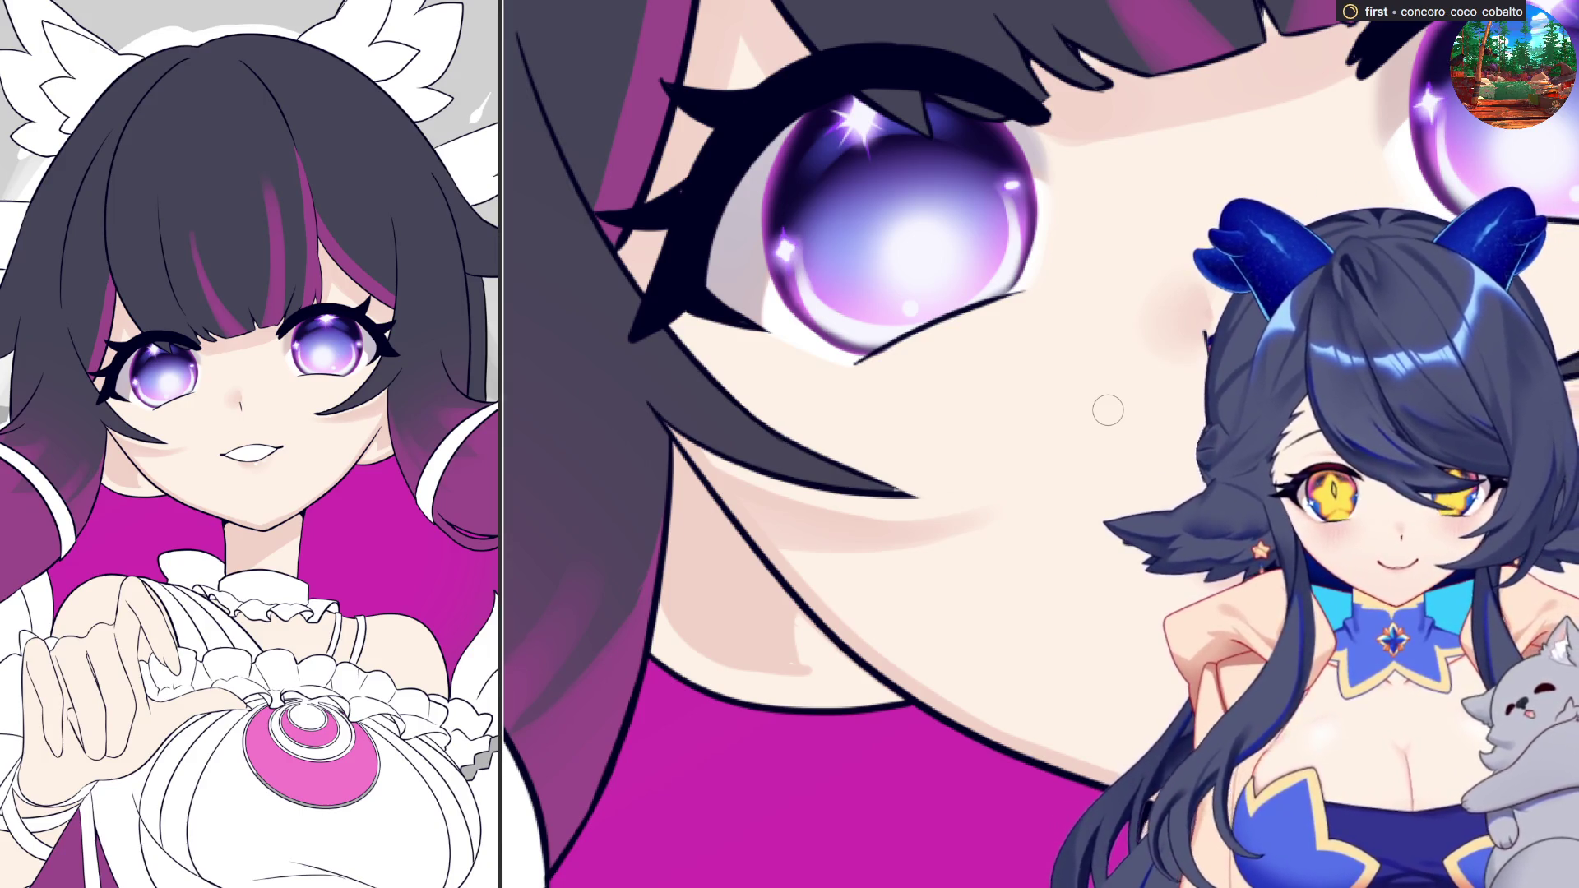
- Spread a larger, darker pink blush across the cheek, then blend it softly
scroll(1108, 411, down, 3)
scroll(850, 538, up, 3)
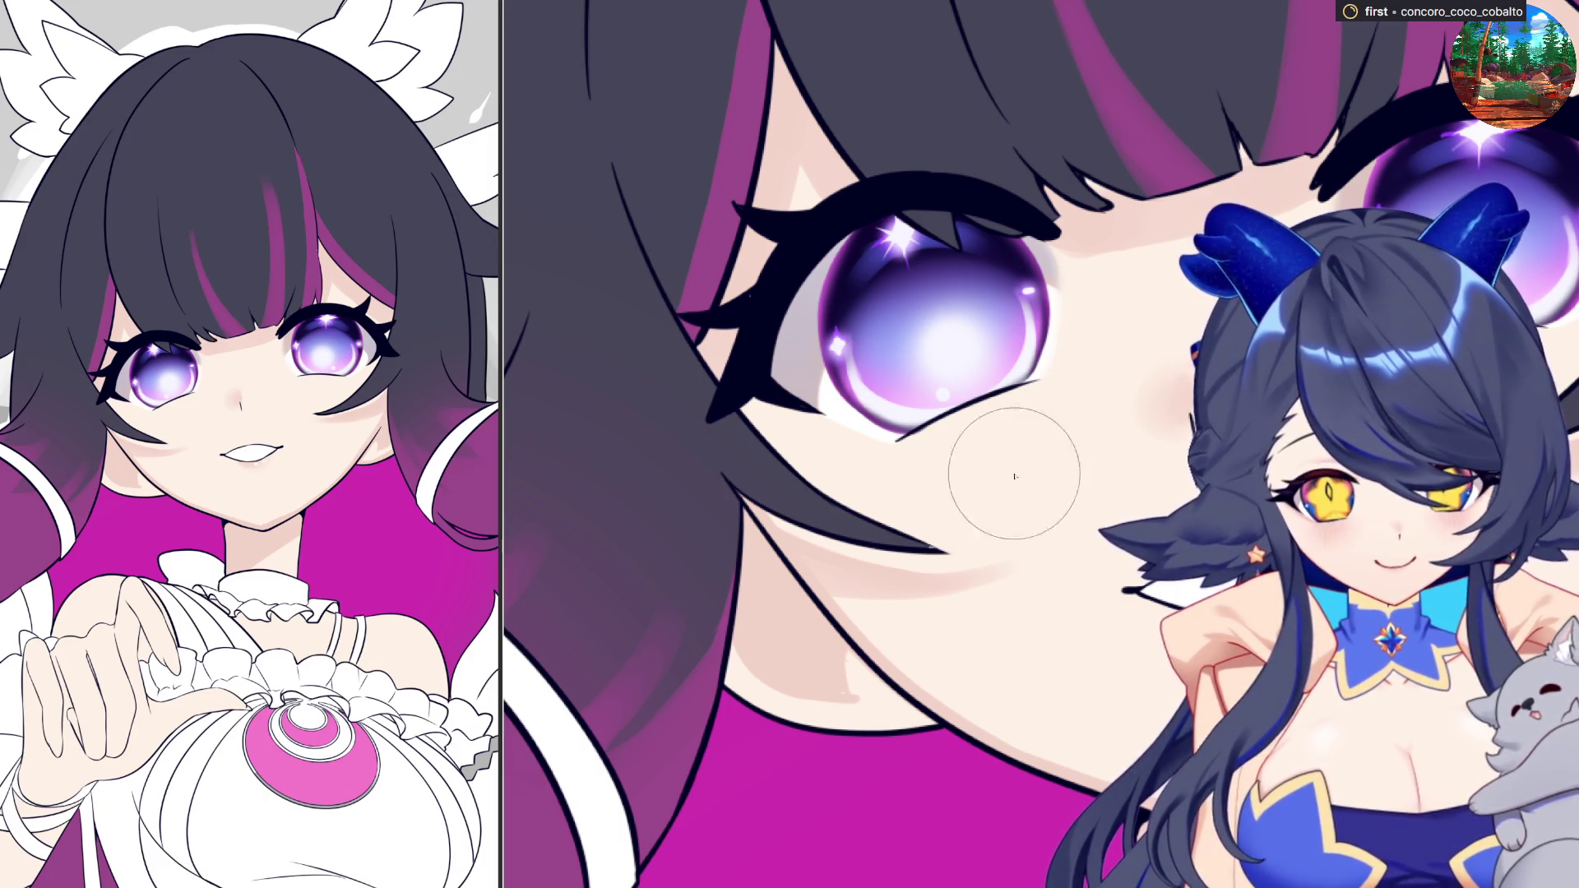
click(930, 499)
mouse_move(930, 500)
mouse_down()
mouse_move(1020, 451)
mouse_move(1004, 494)
mouse_up()
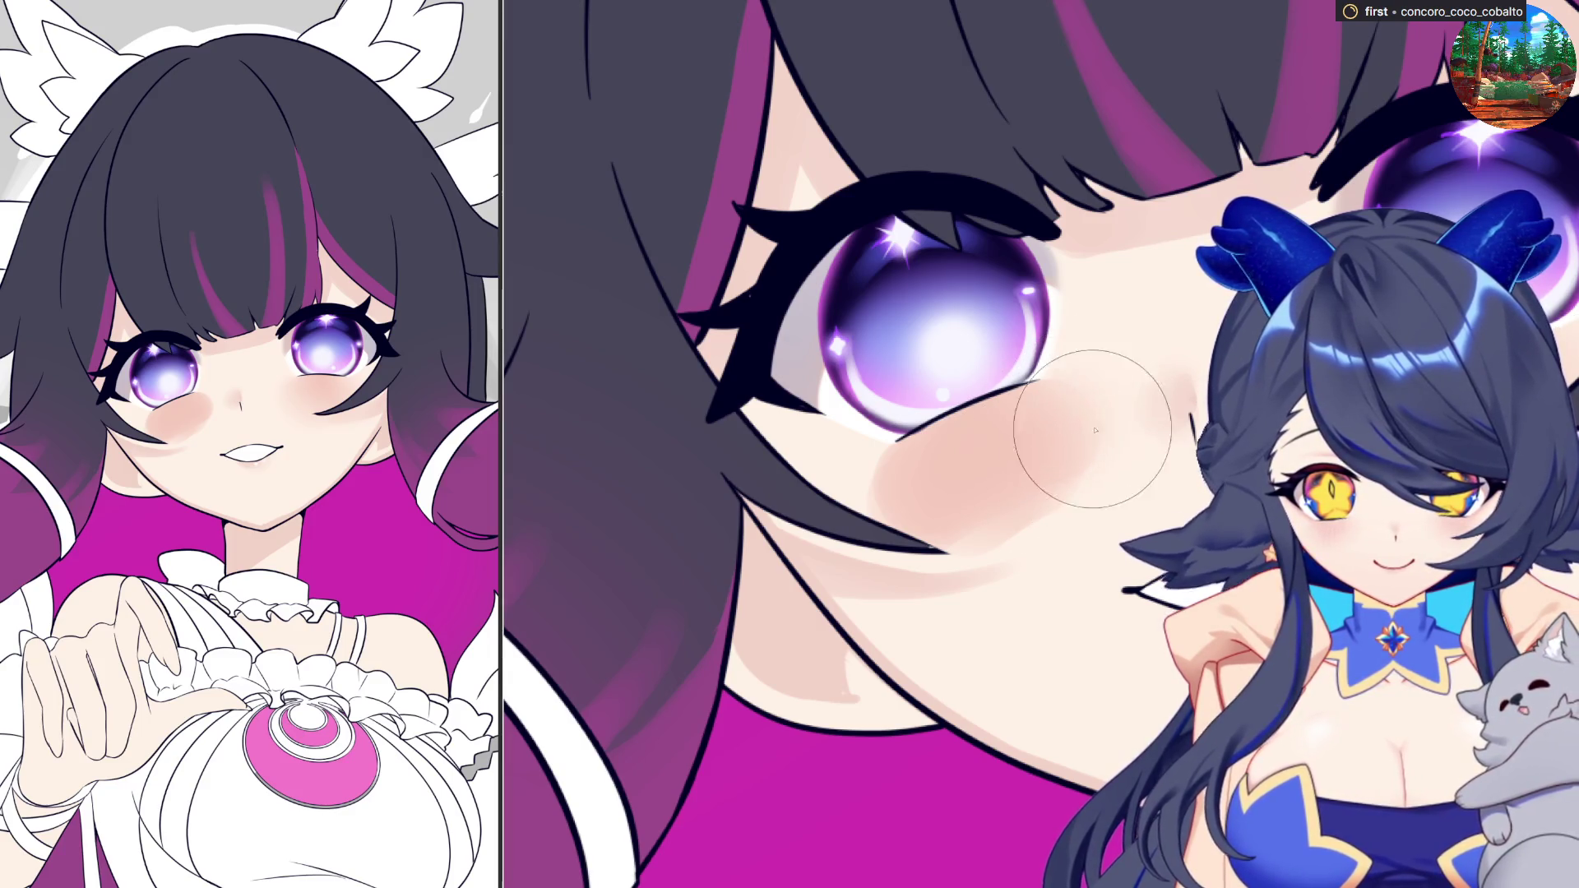
mouse_move(1184, 459)
mouse_down()
mouse_move(1019, 516)
mouse_move(854, 507)
mouse_up()
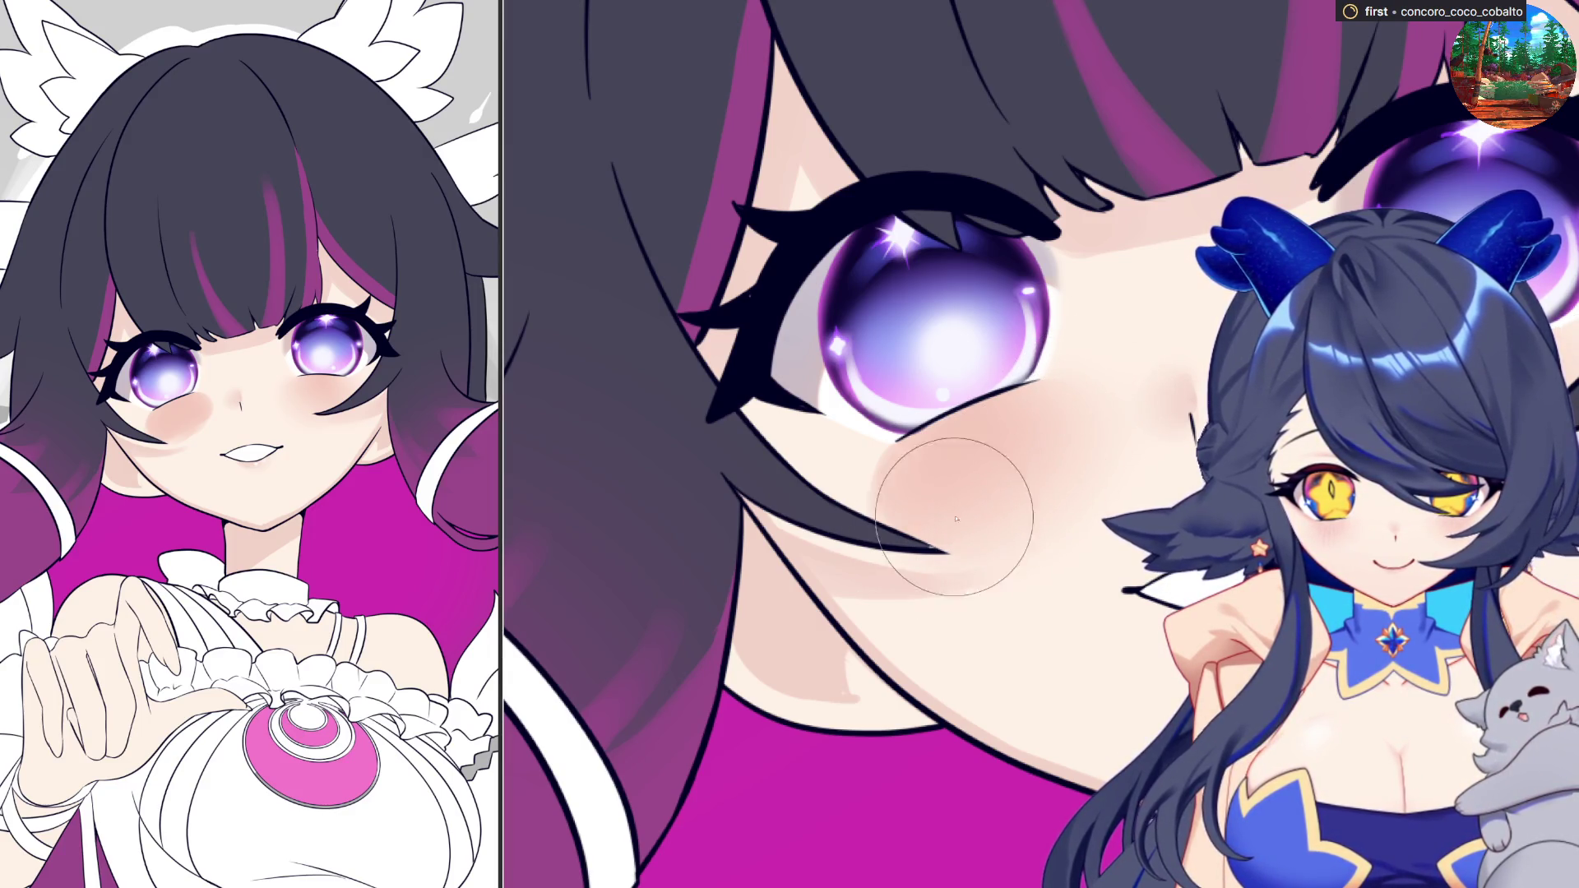
key(bracketleft)
key(bracketleft)
key(bracketleft)
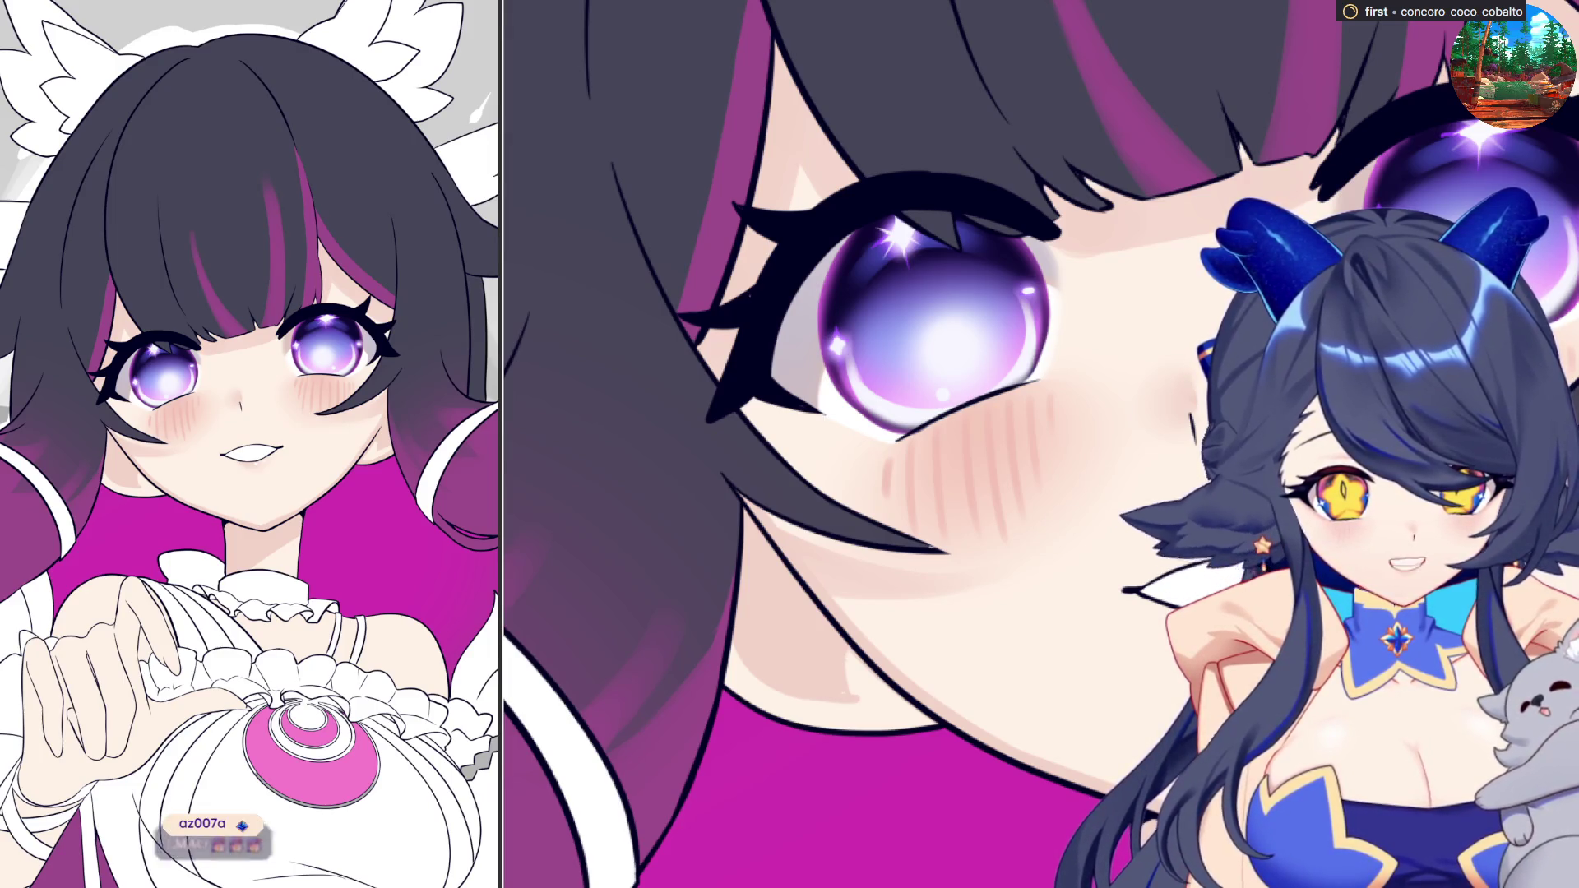
- Brighten the skin under the lower lashes and select a rectangle around the eye and cheek
drag(903, 440, 971, 457)
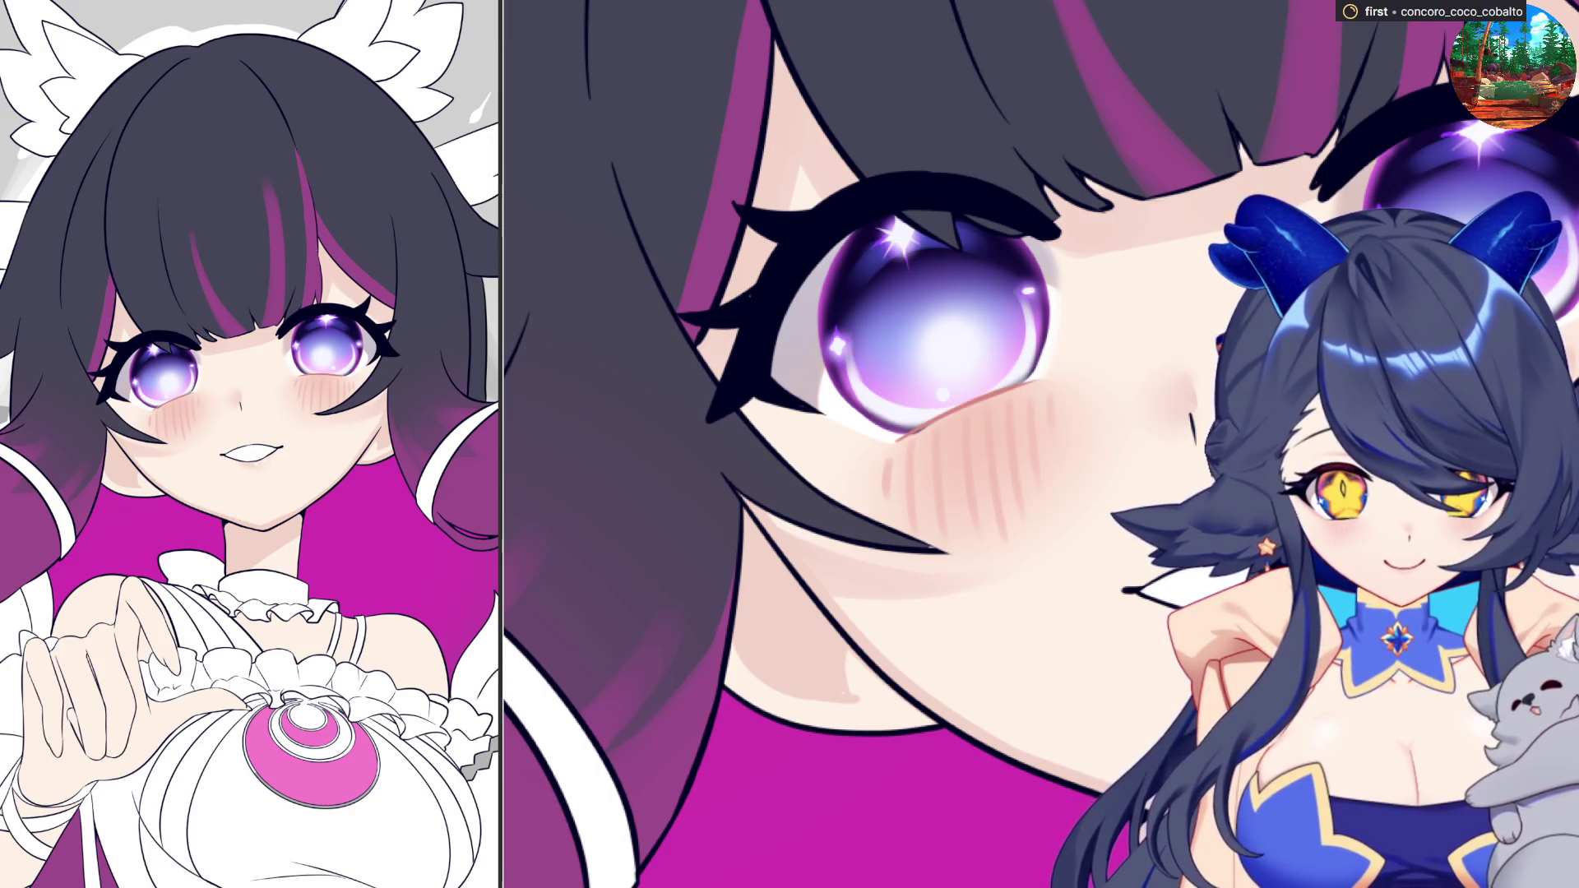
drag(787, 69, 1447, 483)
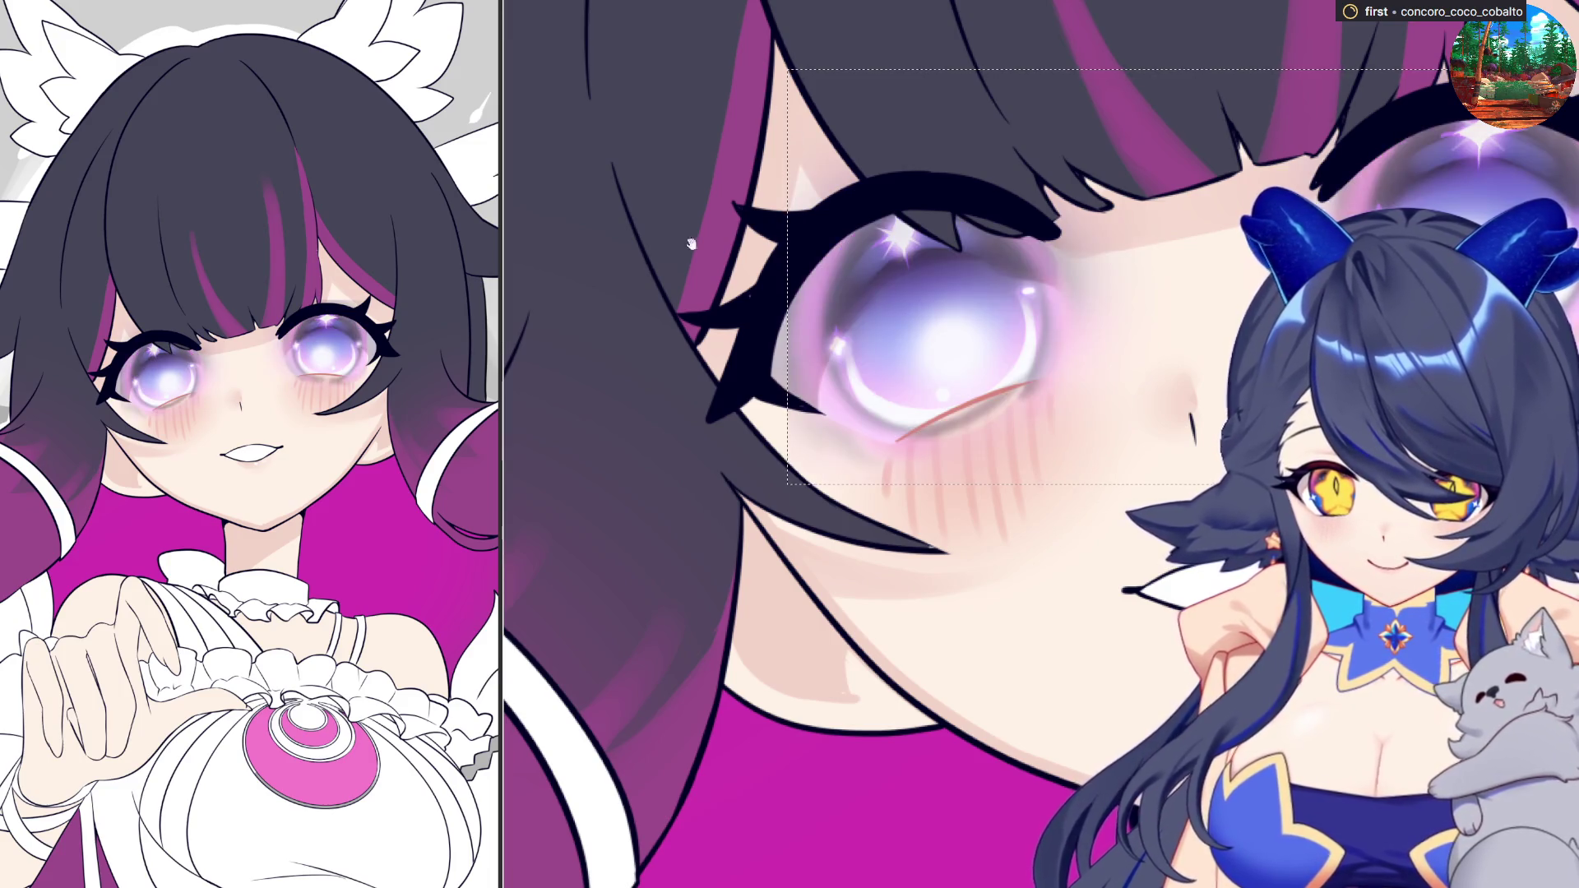
- Undo the eye lightening, deselect, compare the purple iris hidden and restored, then pan toward the mouth
key(ctrl+z)
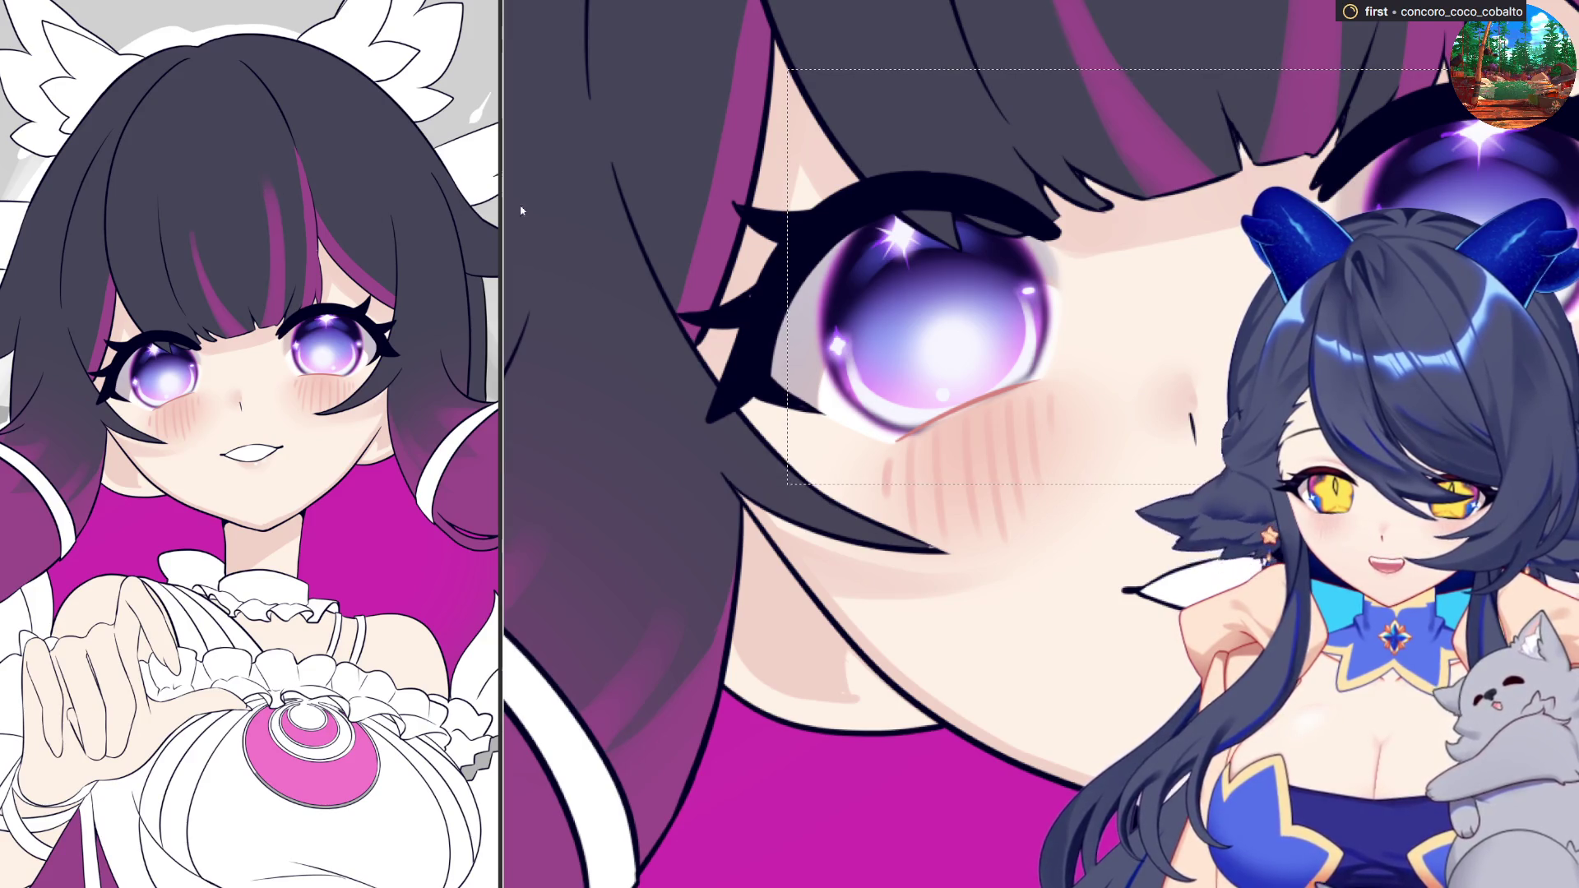
key(ctrl+d)
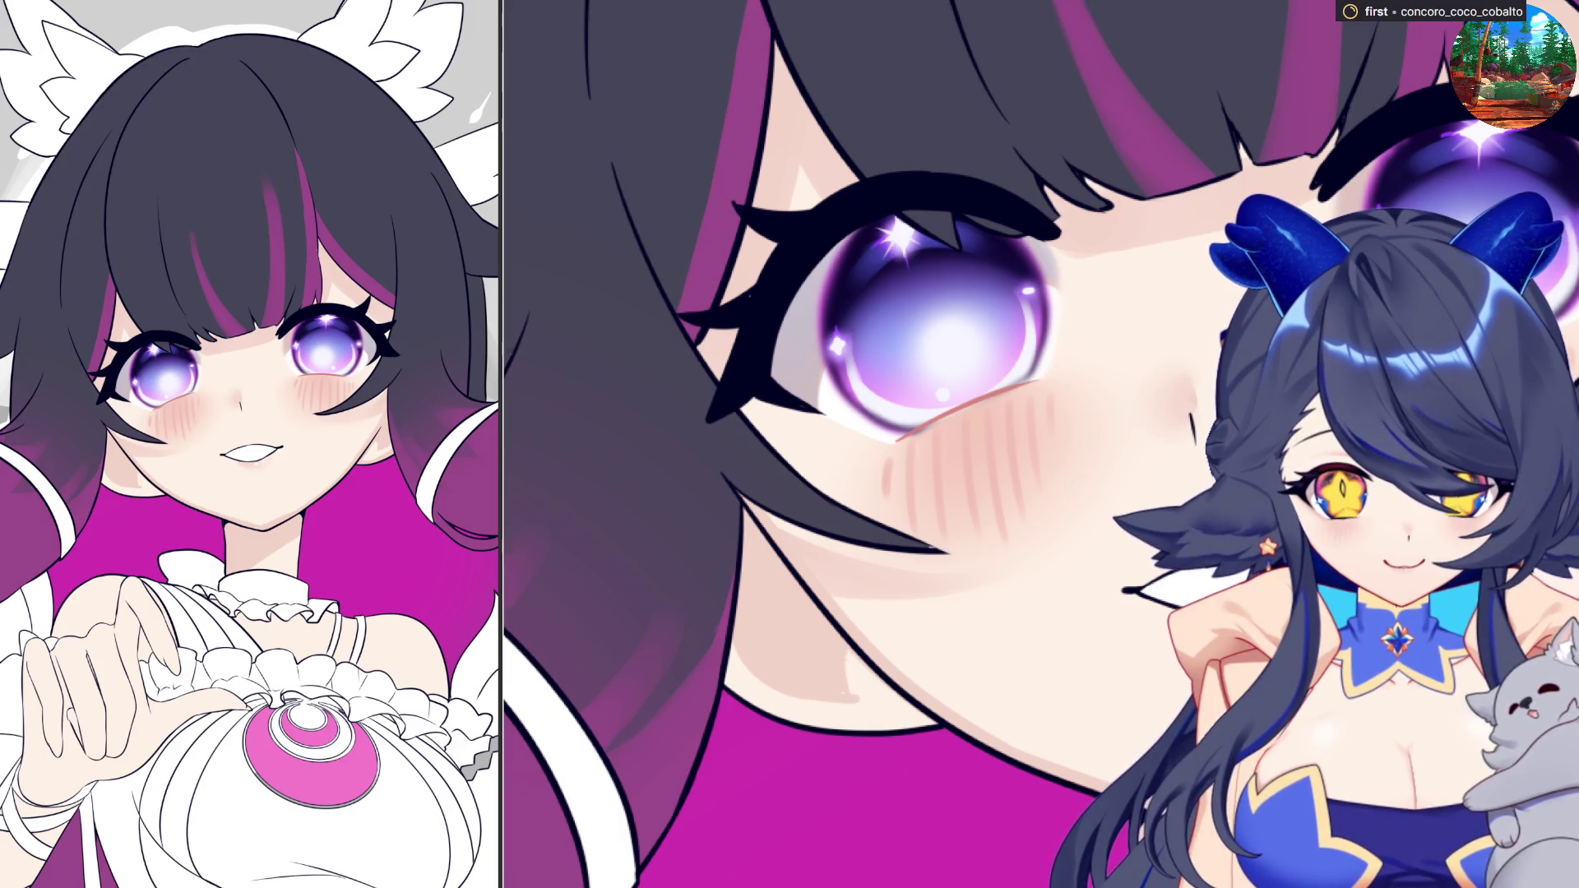
key(Delete)
key(ctrl+z)
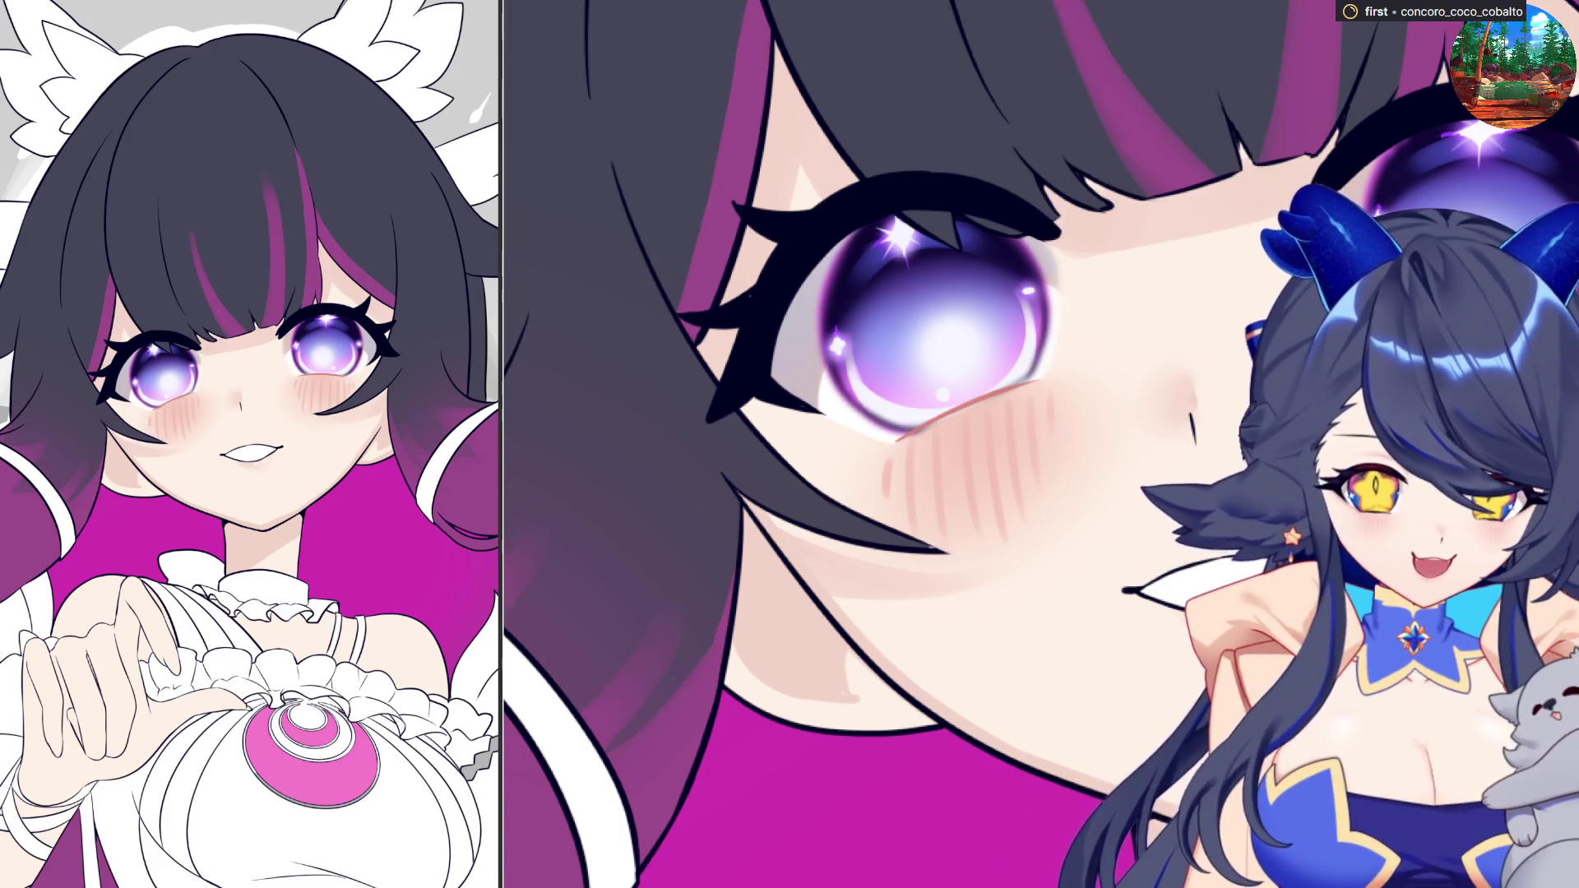
mouse_move(1270, 320)
mouse_down()
mouse_move(1065, 291)
mouse_move(960, 251)
mouse_move(1167, 284)
mouse_up()
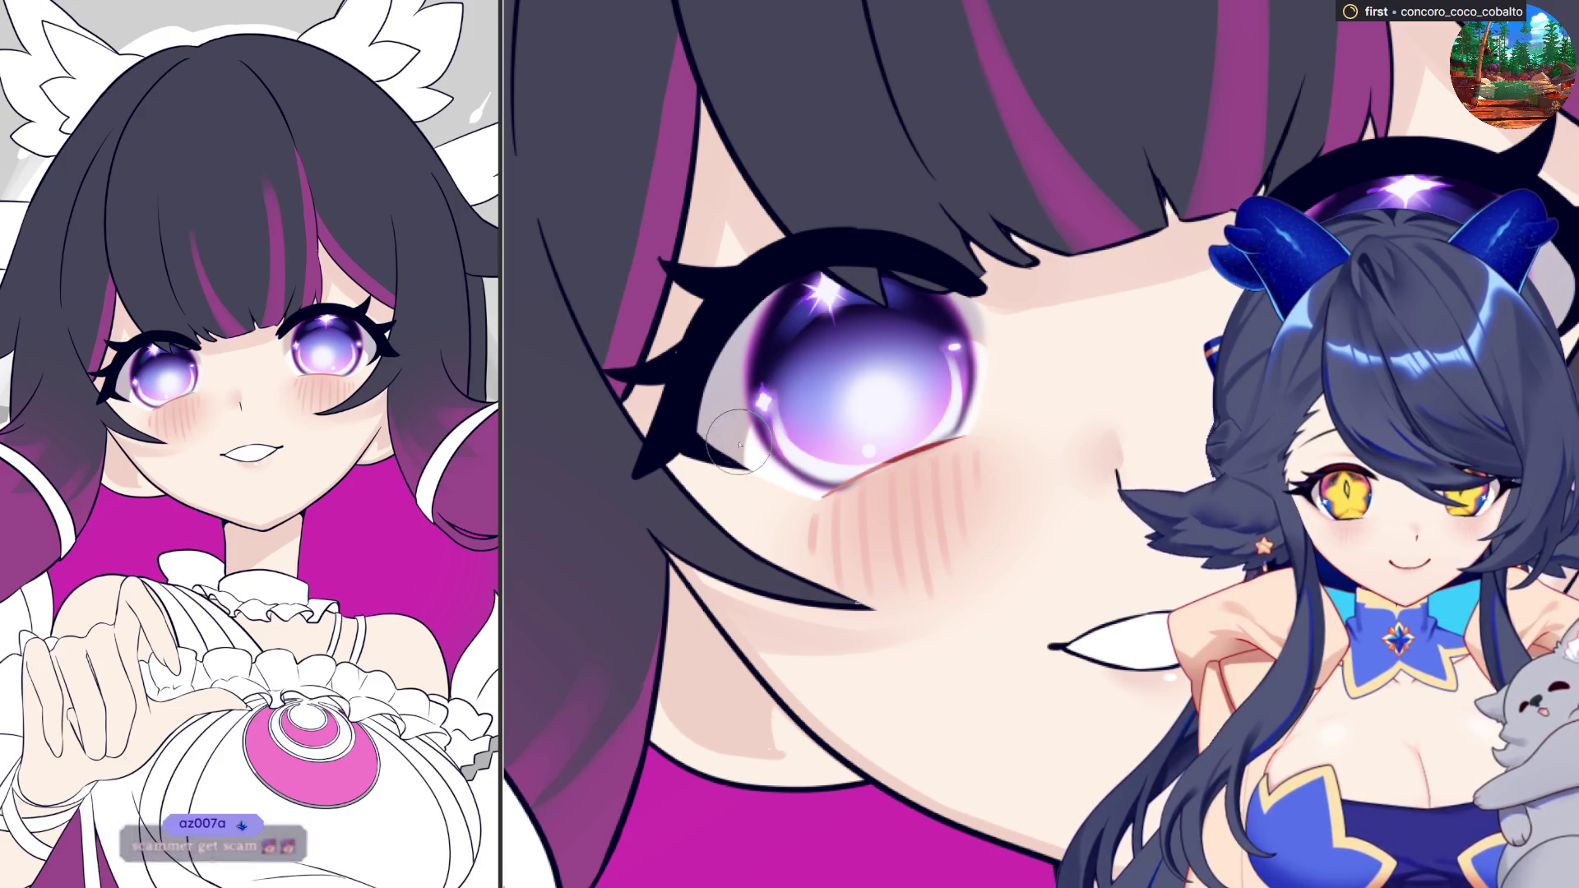
- Strengthen the red line along the left eye's lower lid, zooming in and out to check it
drag(962, 441, 822, 494)
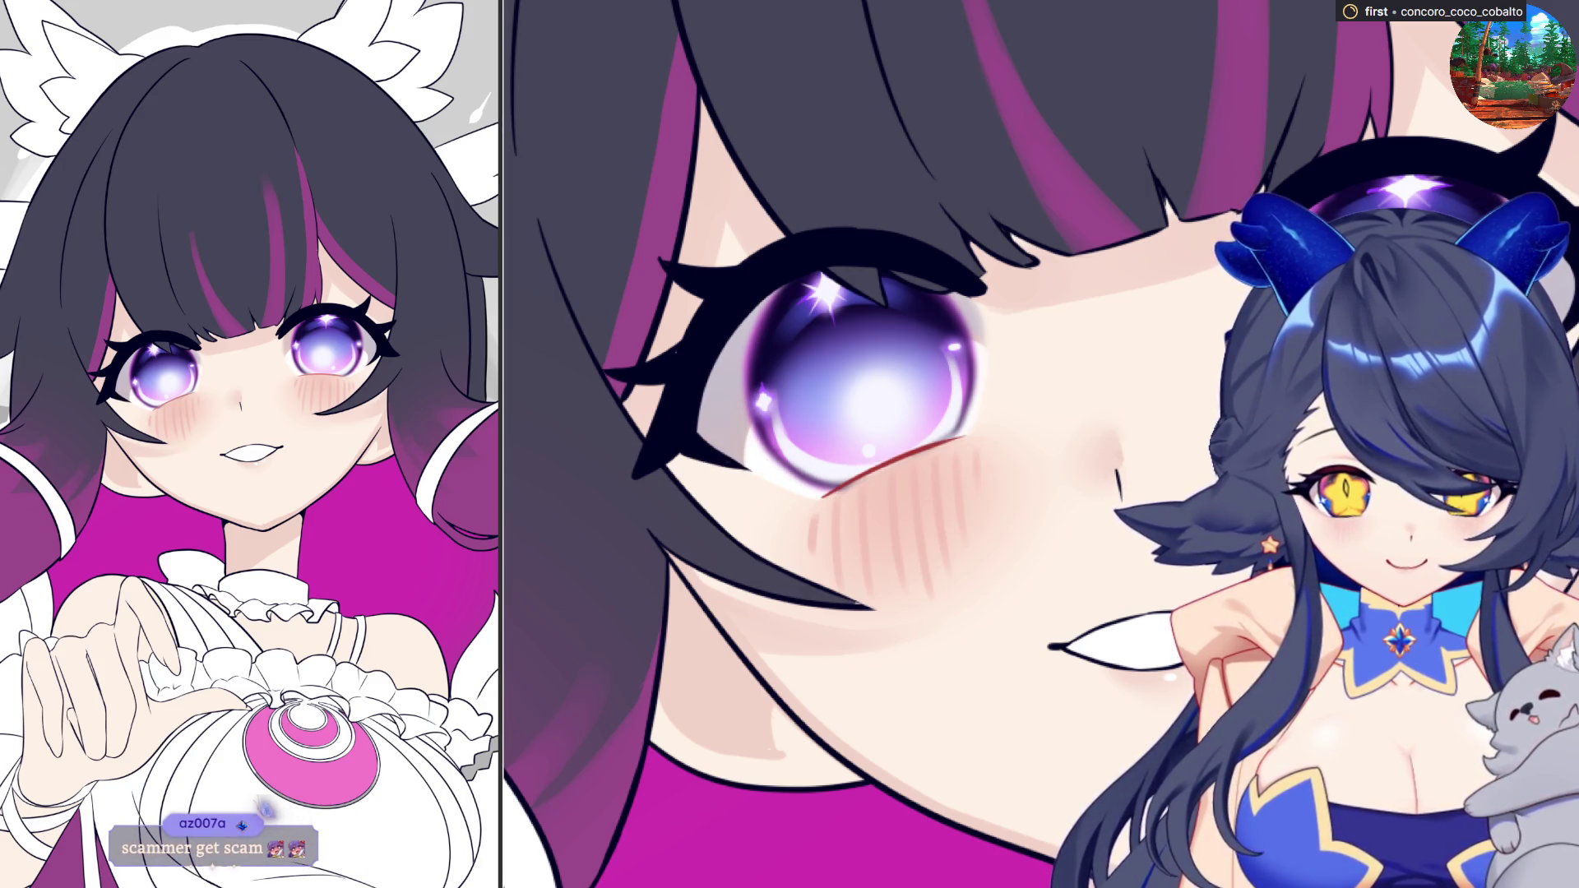
scroll(911, 444, up, 3)
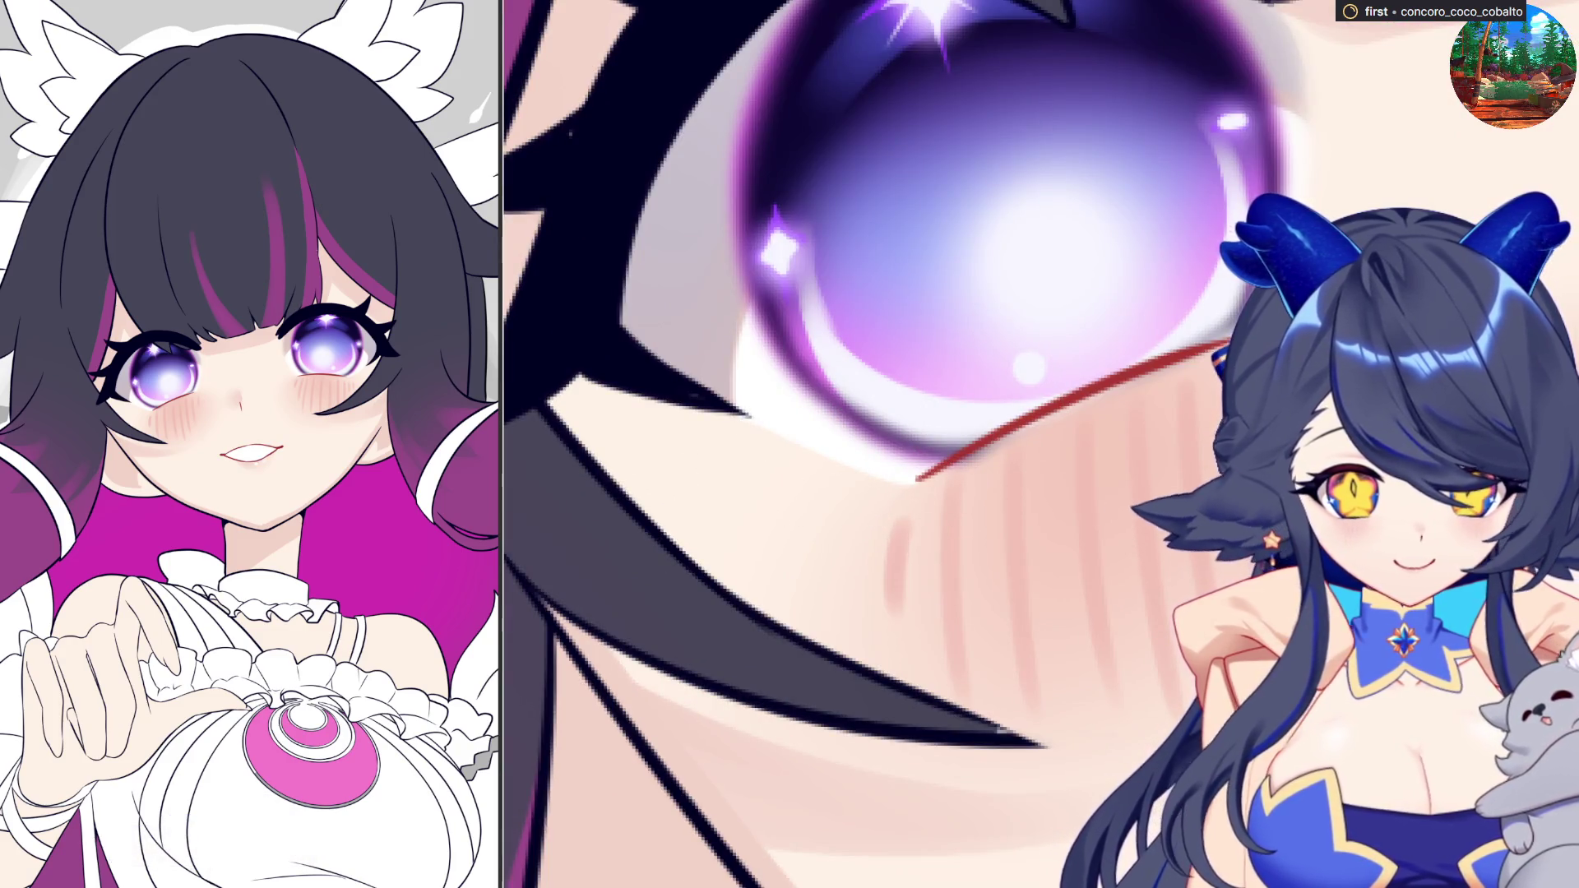
scroll(1020, 506, up, 2)
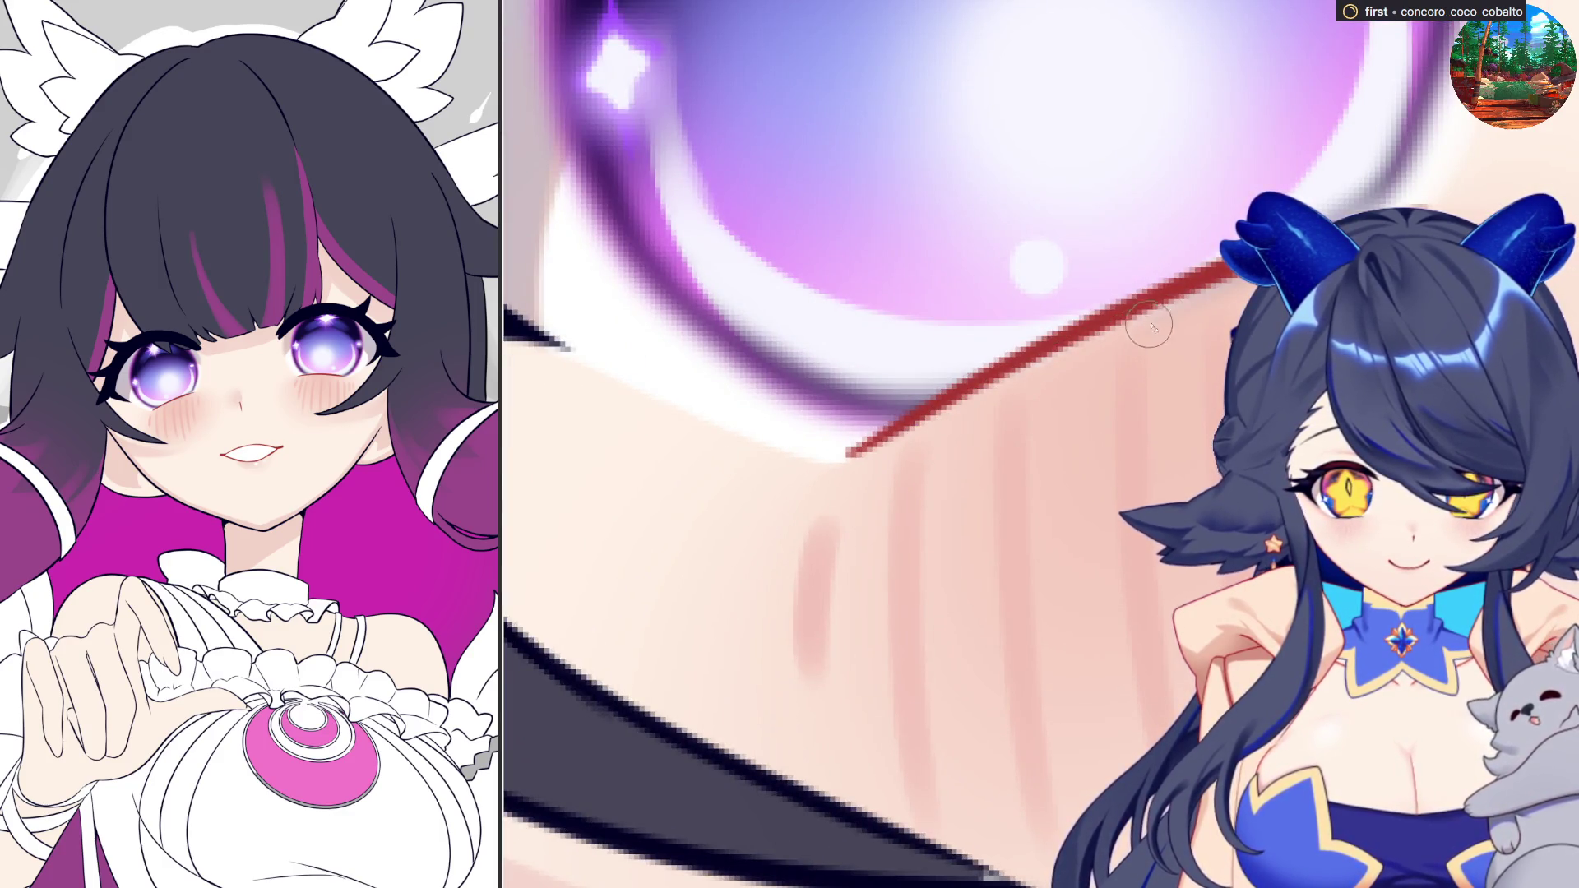
scroll(945, 576, down, 3)
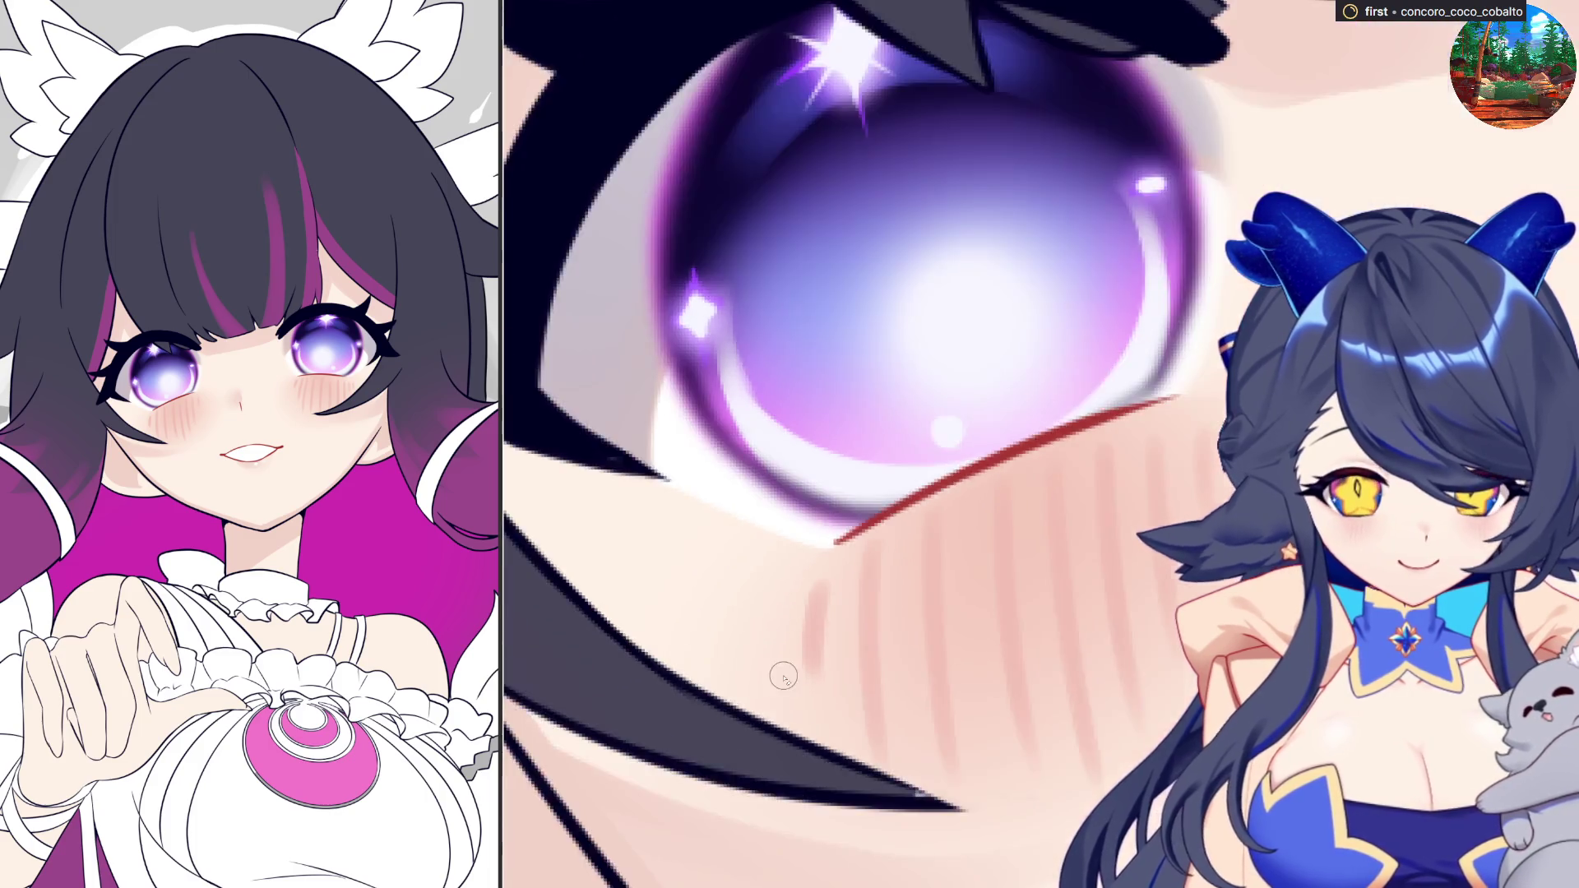
scroll(946, 575, down, 2)
scroll(740, 625, up, 3)
scroll(740, 625, up, 2)
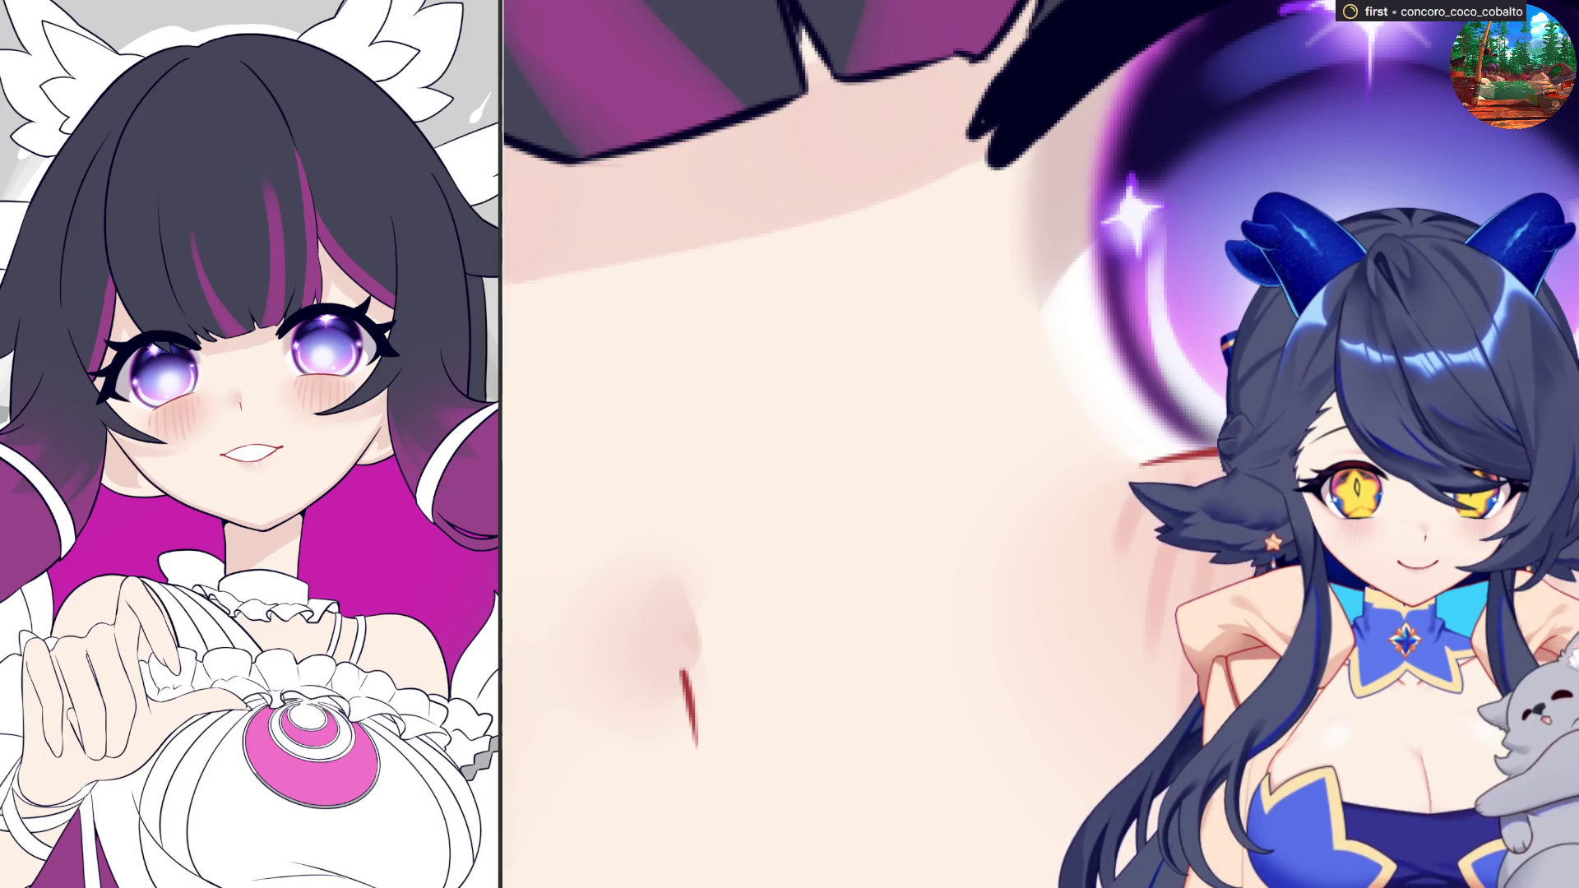
scroll(1178, 475, down, 3)
scroll(539, 610, up, 3)
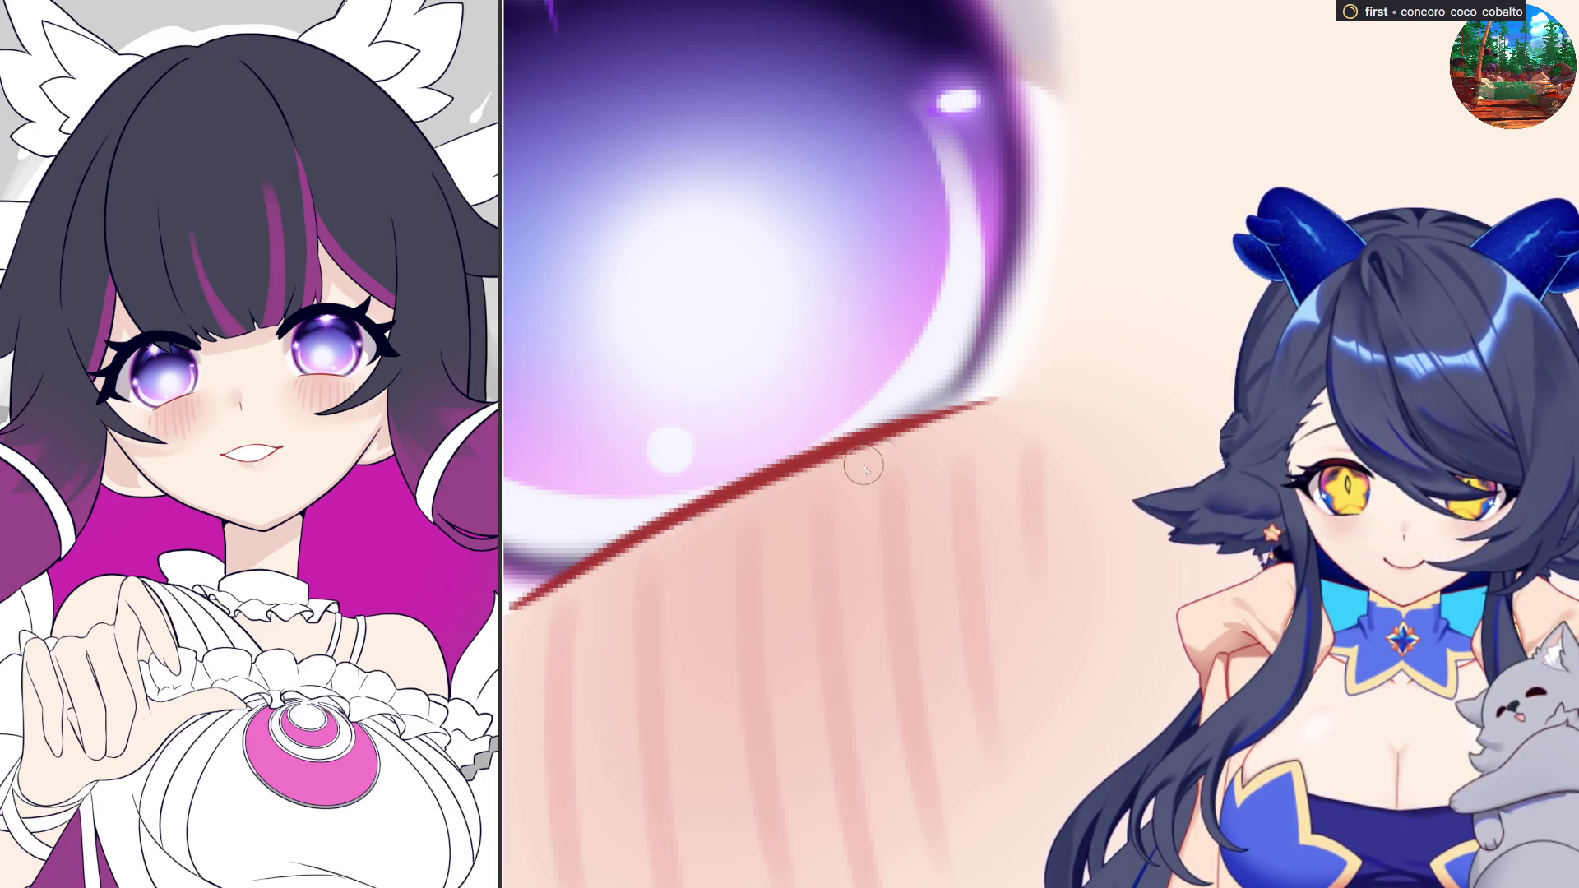
scroll(799, 540, down, 3)
scroll(793, 641, up, 3)
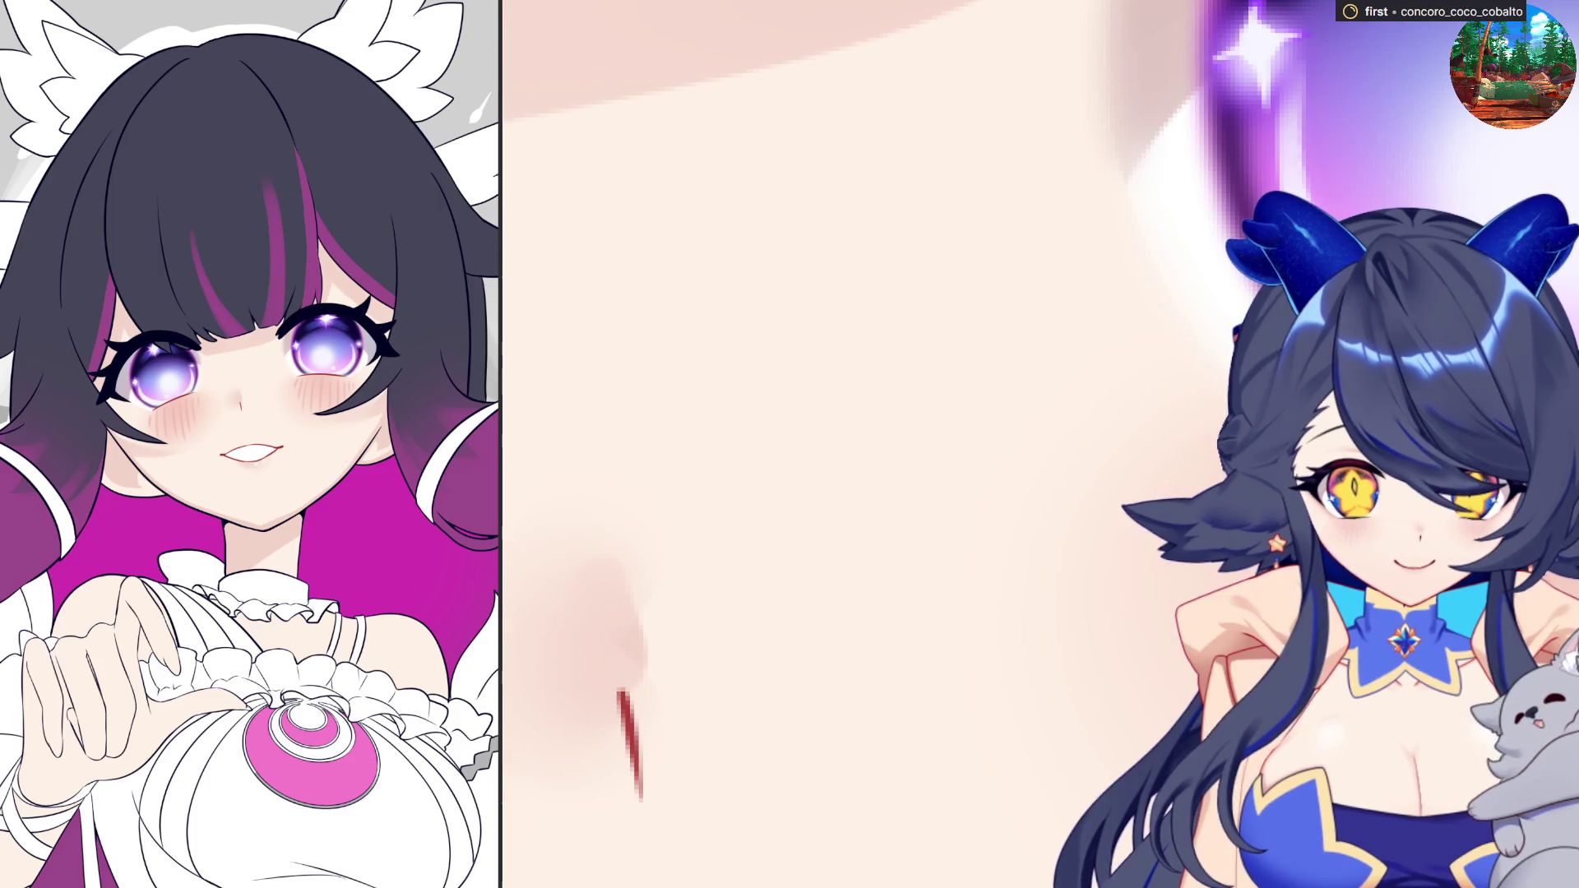
scroll(882, 516, down, 3)
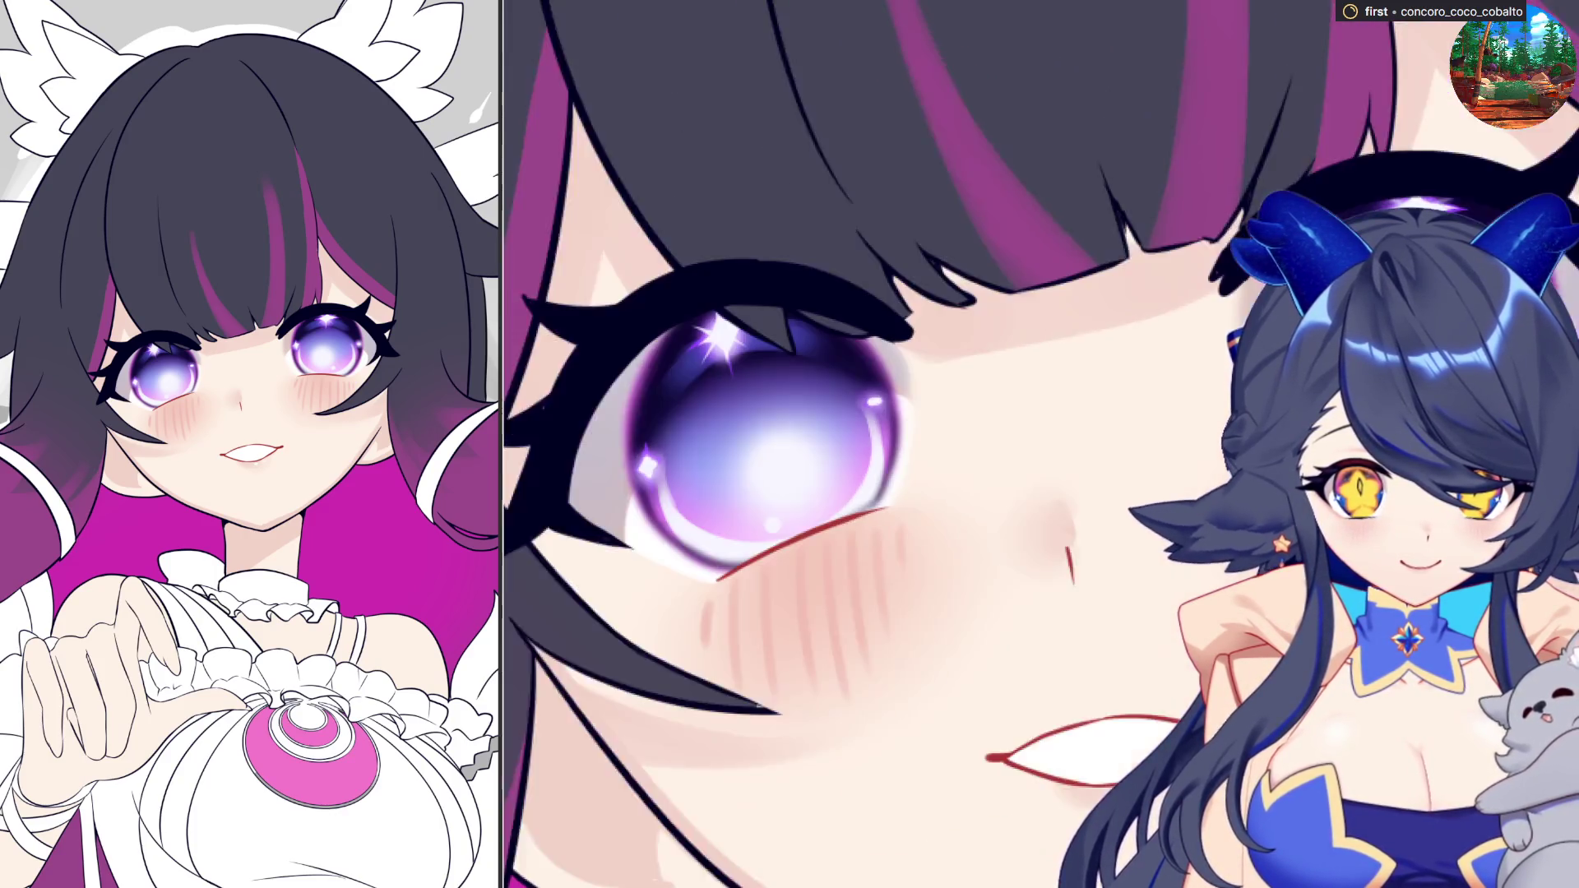
scroll(882, 516, up, 3)
scroll(881, 516, up, 2)
scroll(892, 518, down, 3)
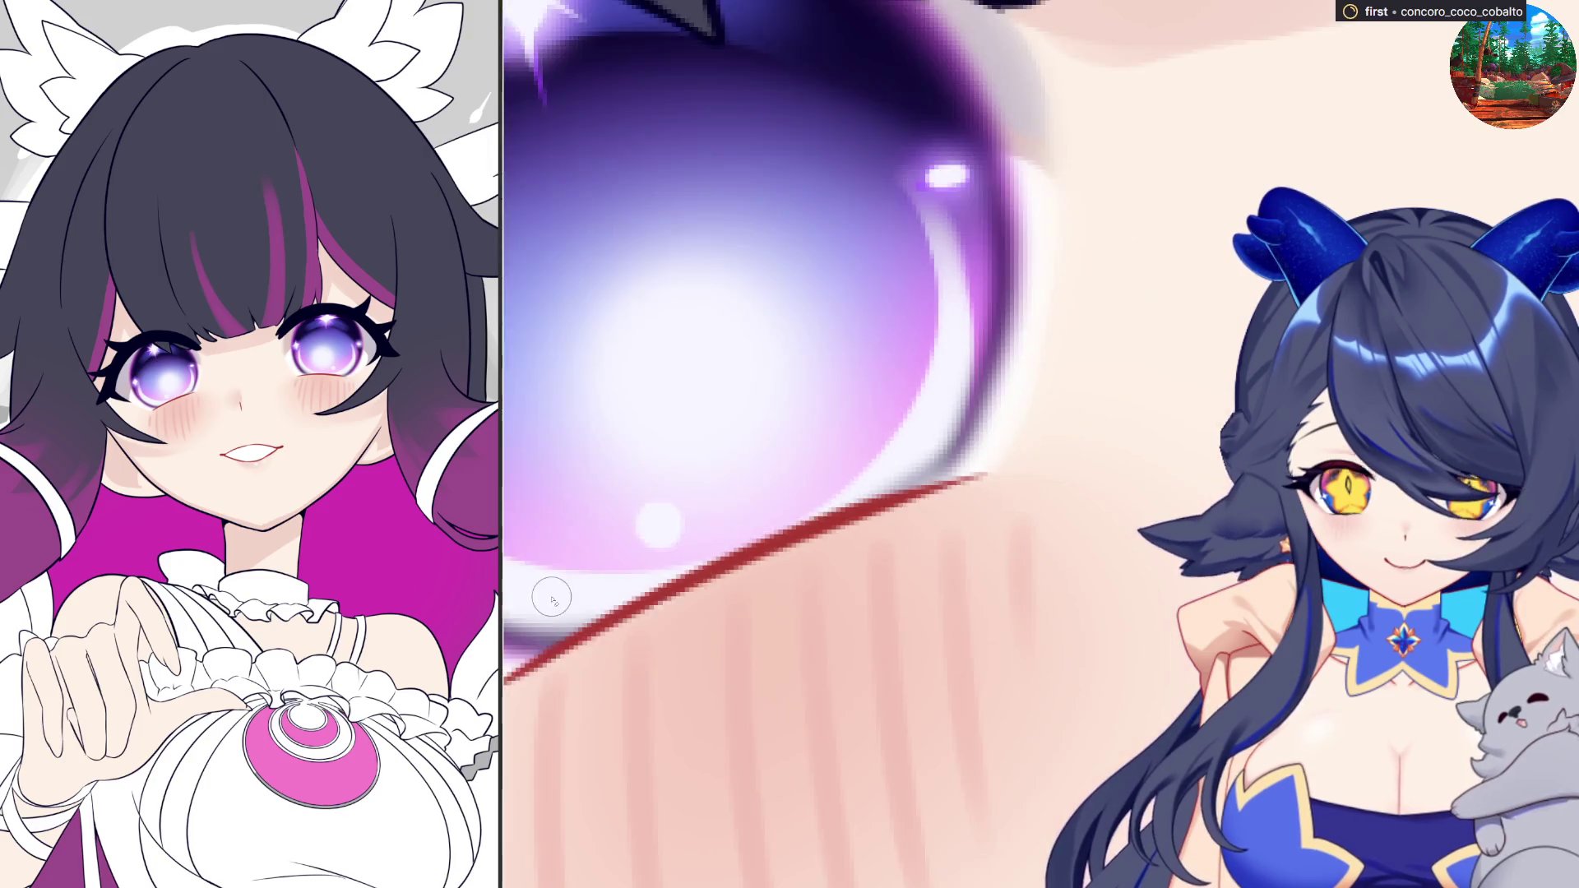
scroll(1209, 451, up, 4)
scroll(1207, 451, down, 2)
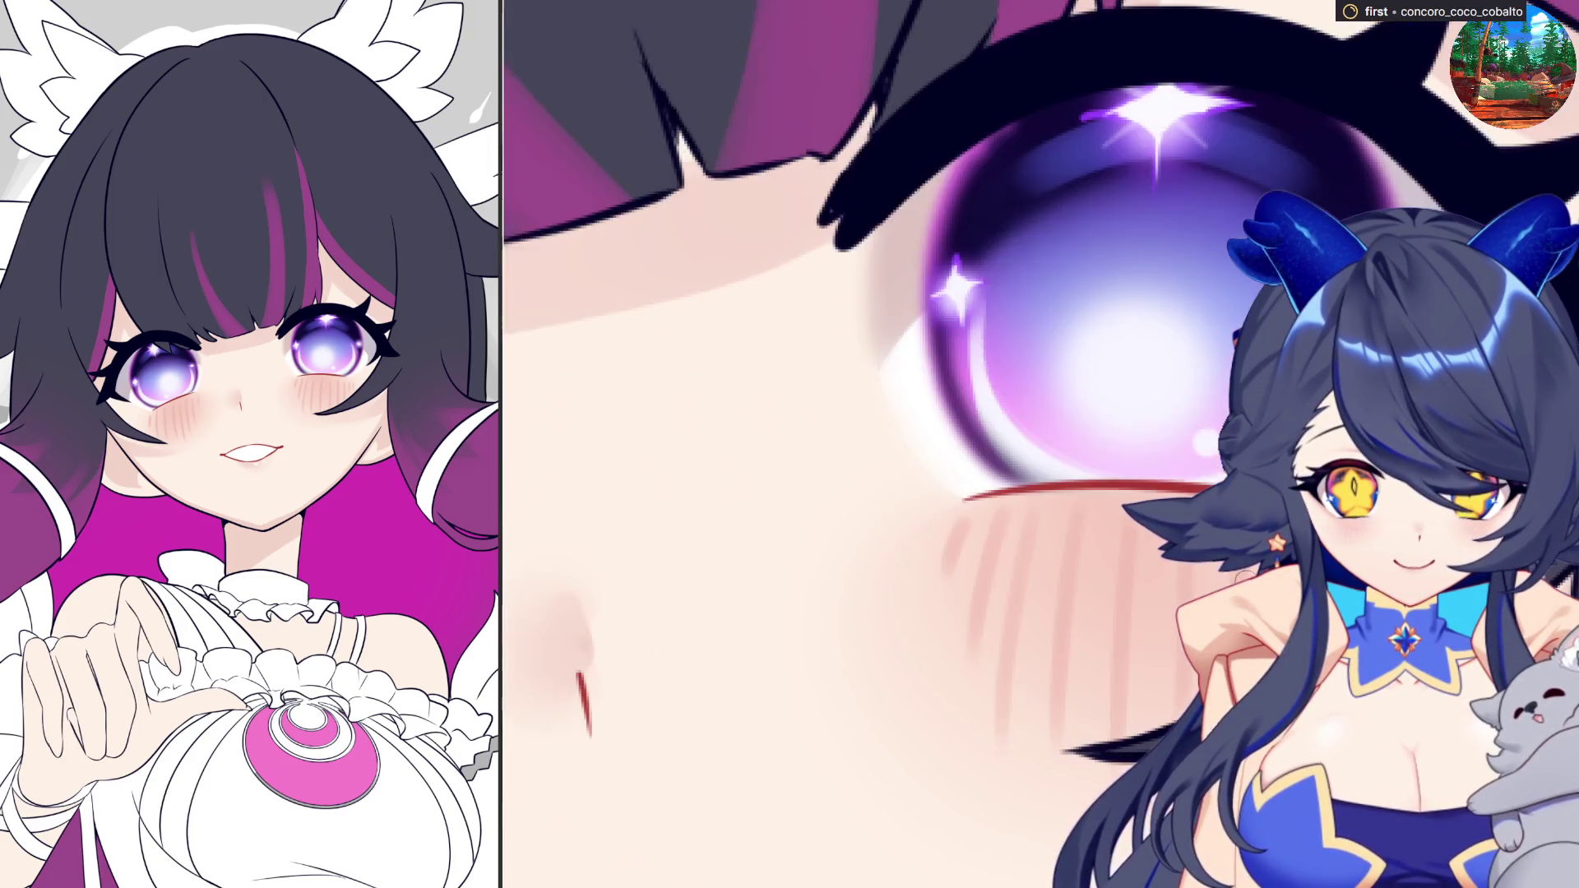
scroll(1207, 450, down, 2)
scroll(1208, 451, down, 1)
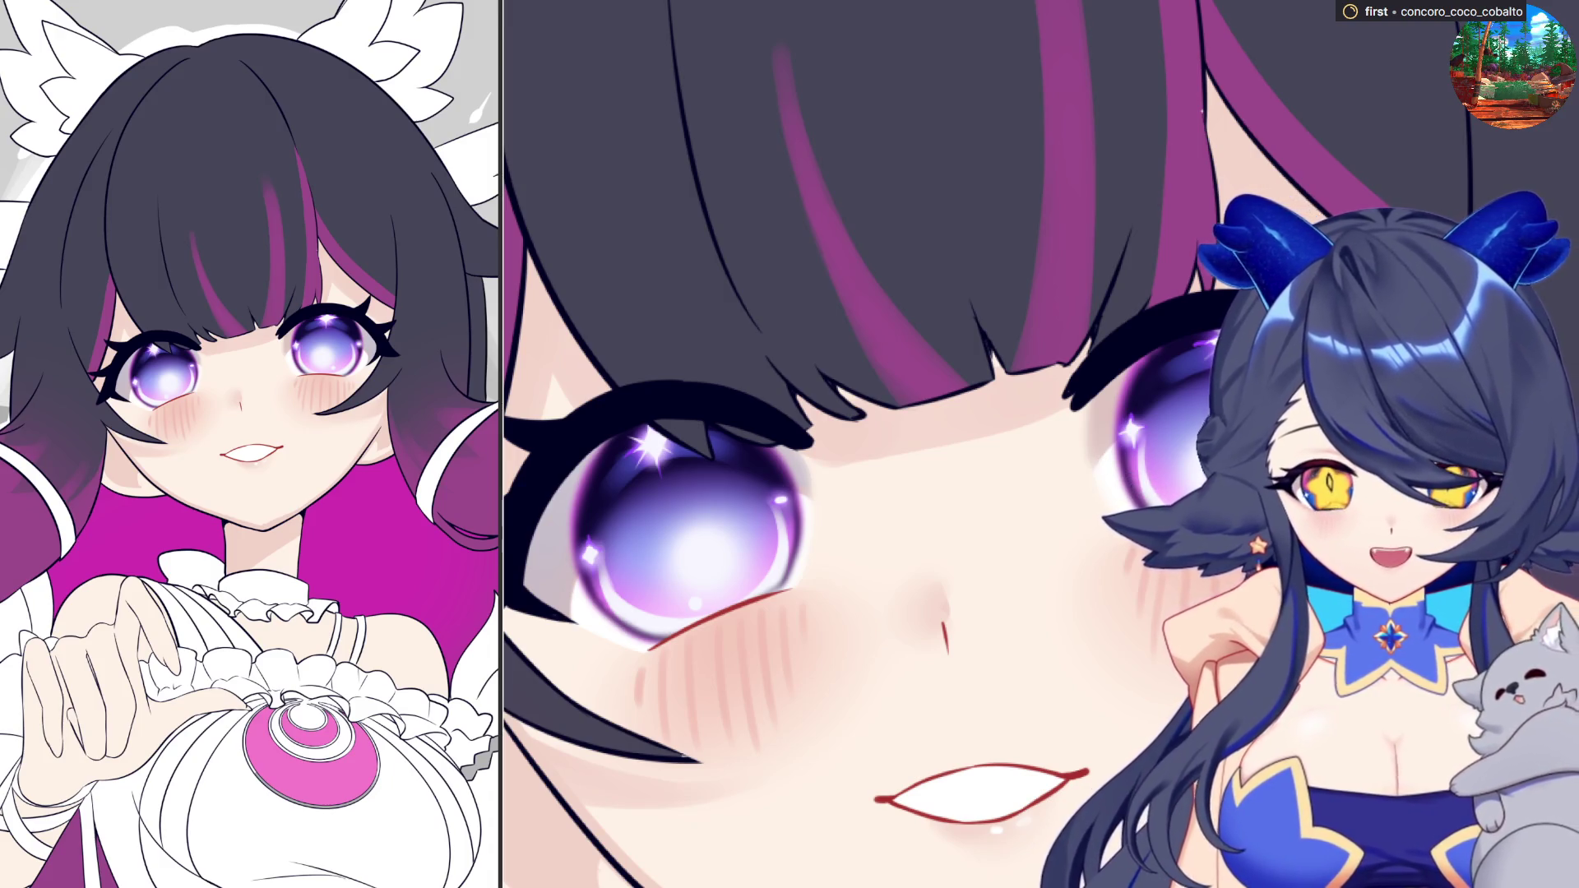
scroll(784, 525, down, 1)
scroll(1097, 478, down, 1)
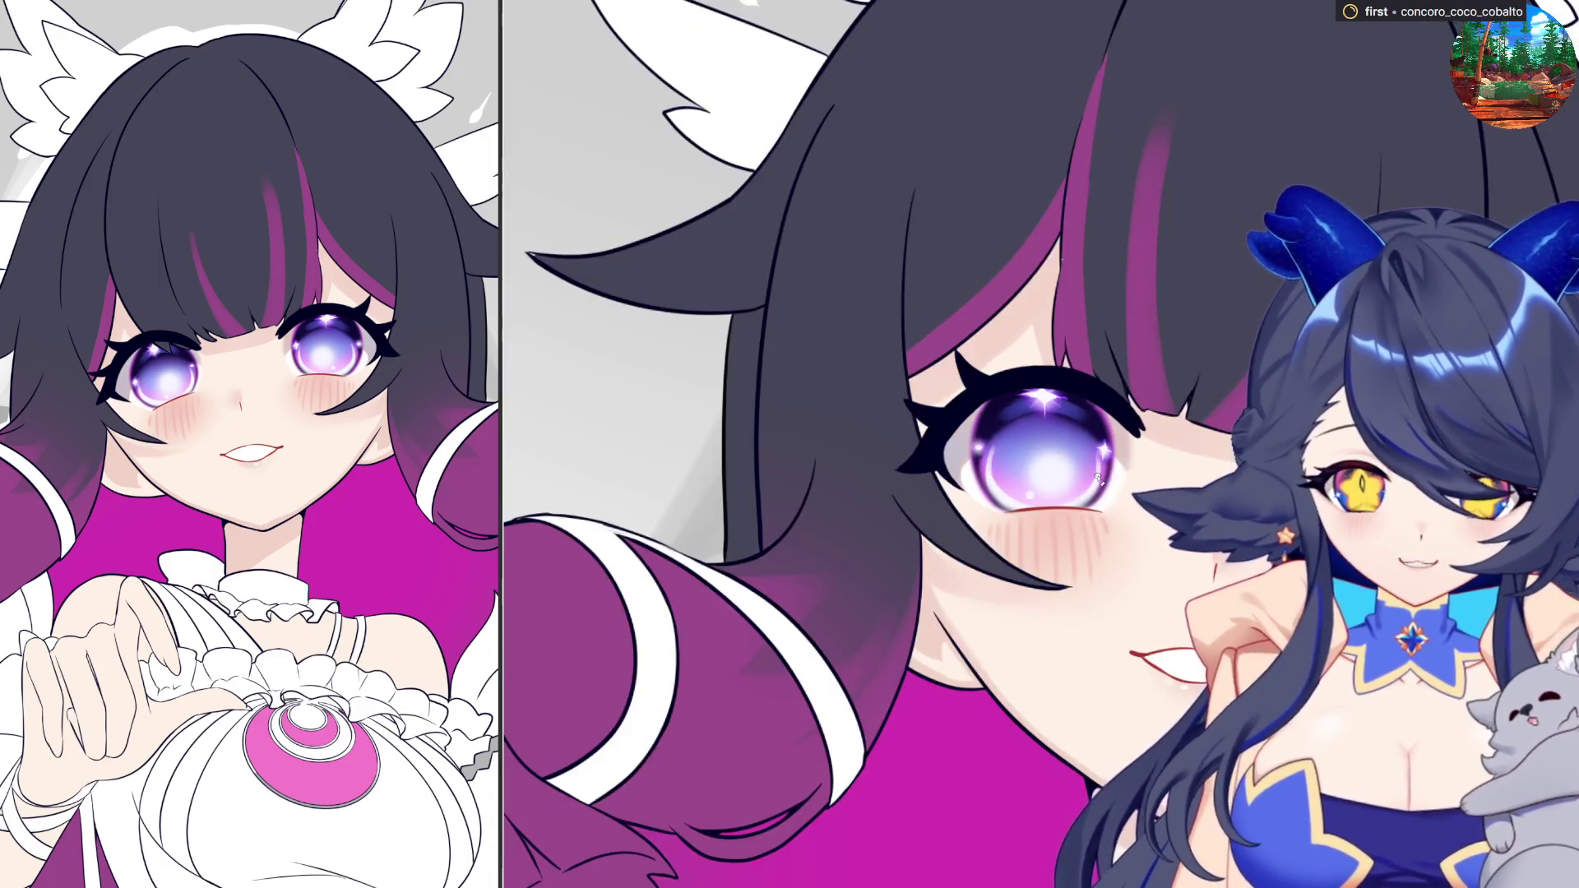
scroll(1098, 479, down, 1)
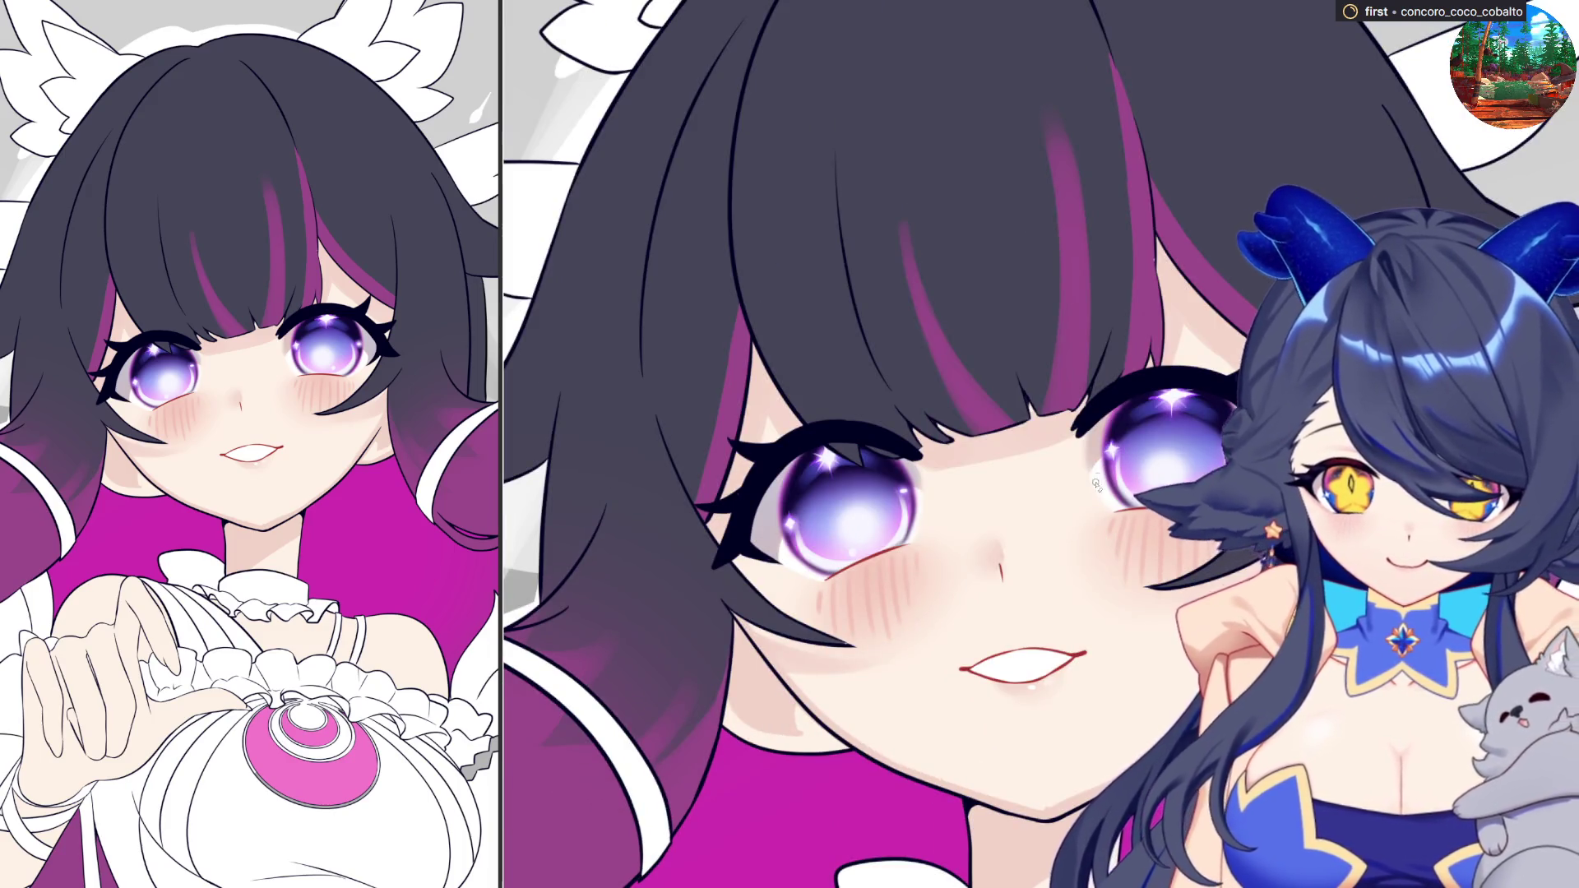
scroll(1207, 589, down, 1)
scroll(1207, 590, down, 1)
scroll(1008, 667, up, 1)
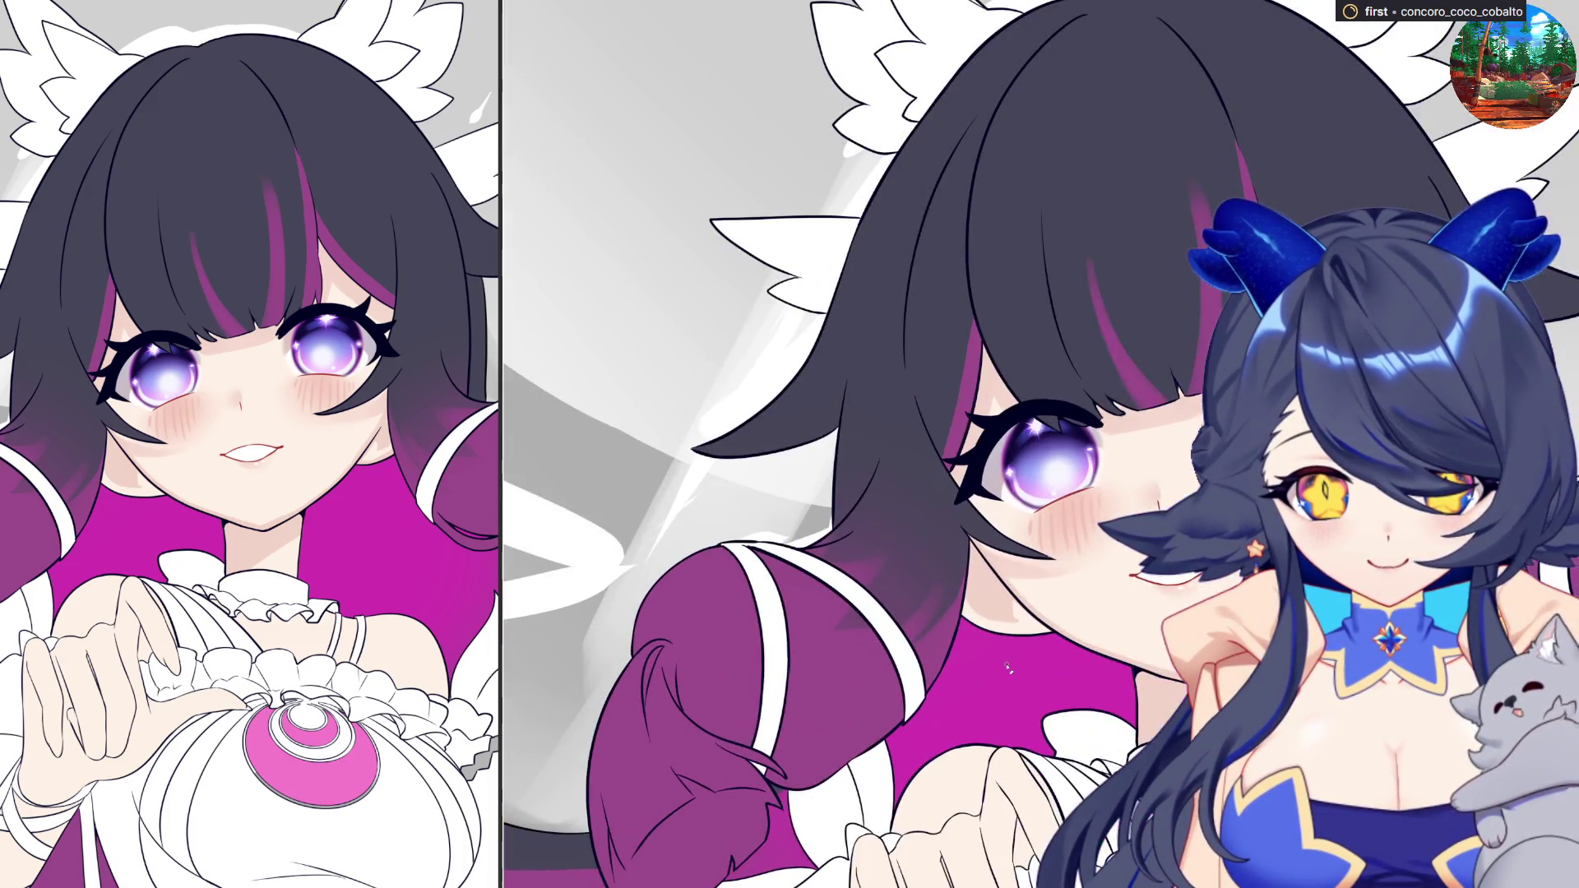
scroll(1141, 560, down, 1)
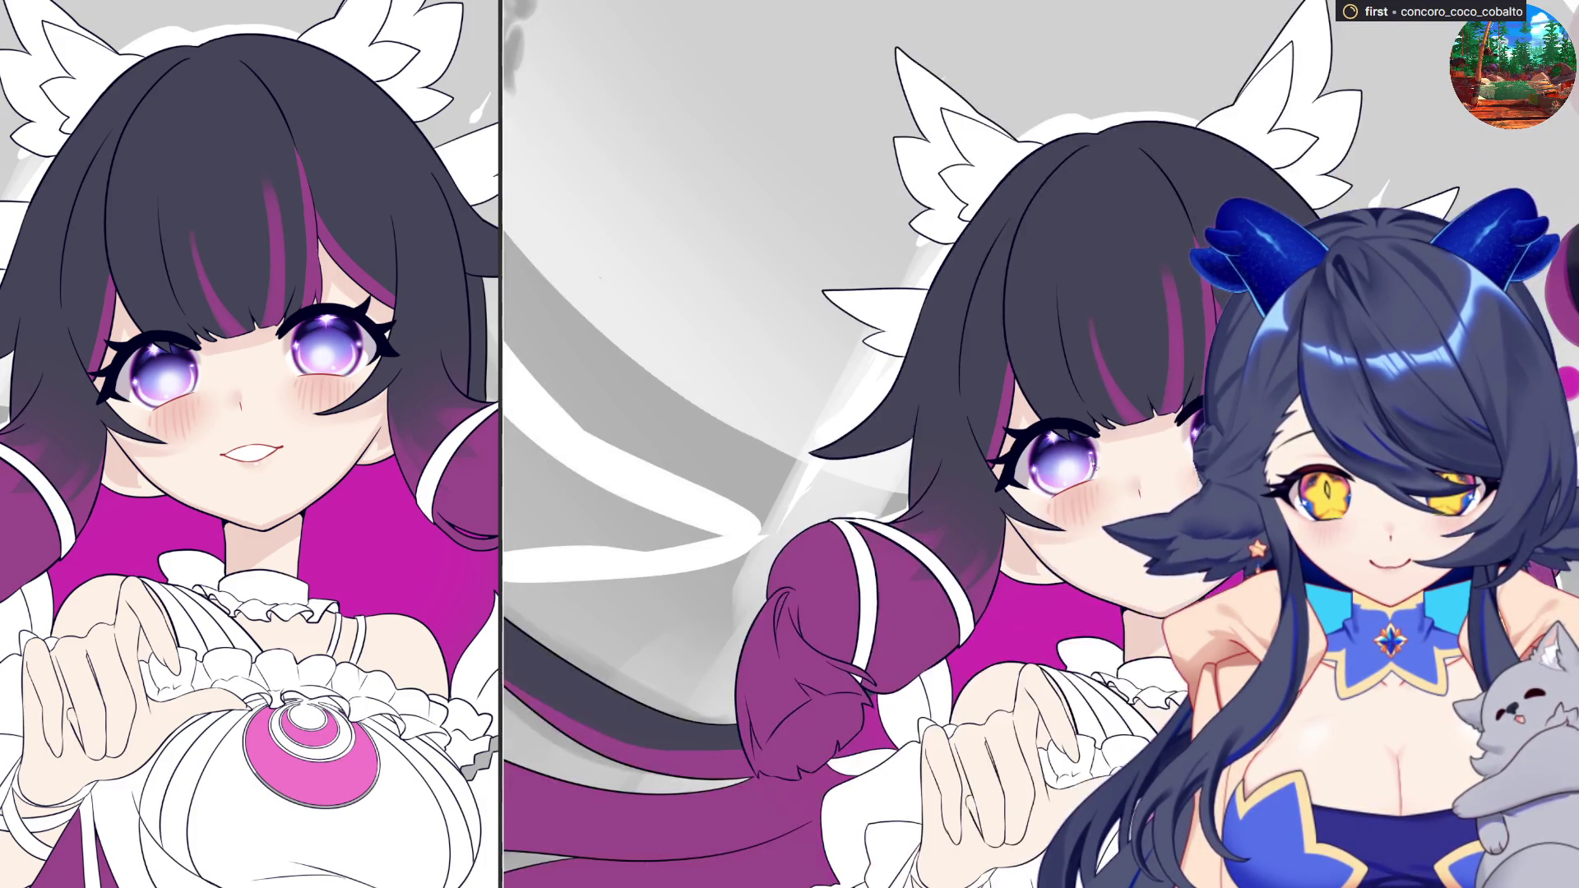
scroll(1095, 311, down, 1)
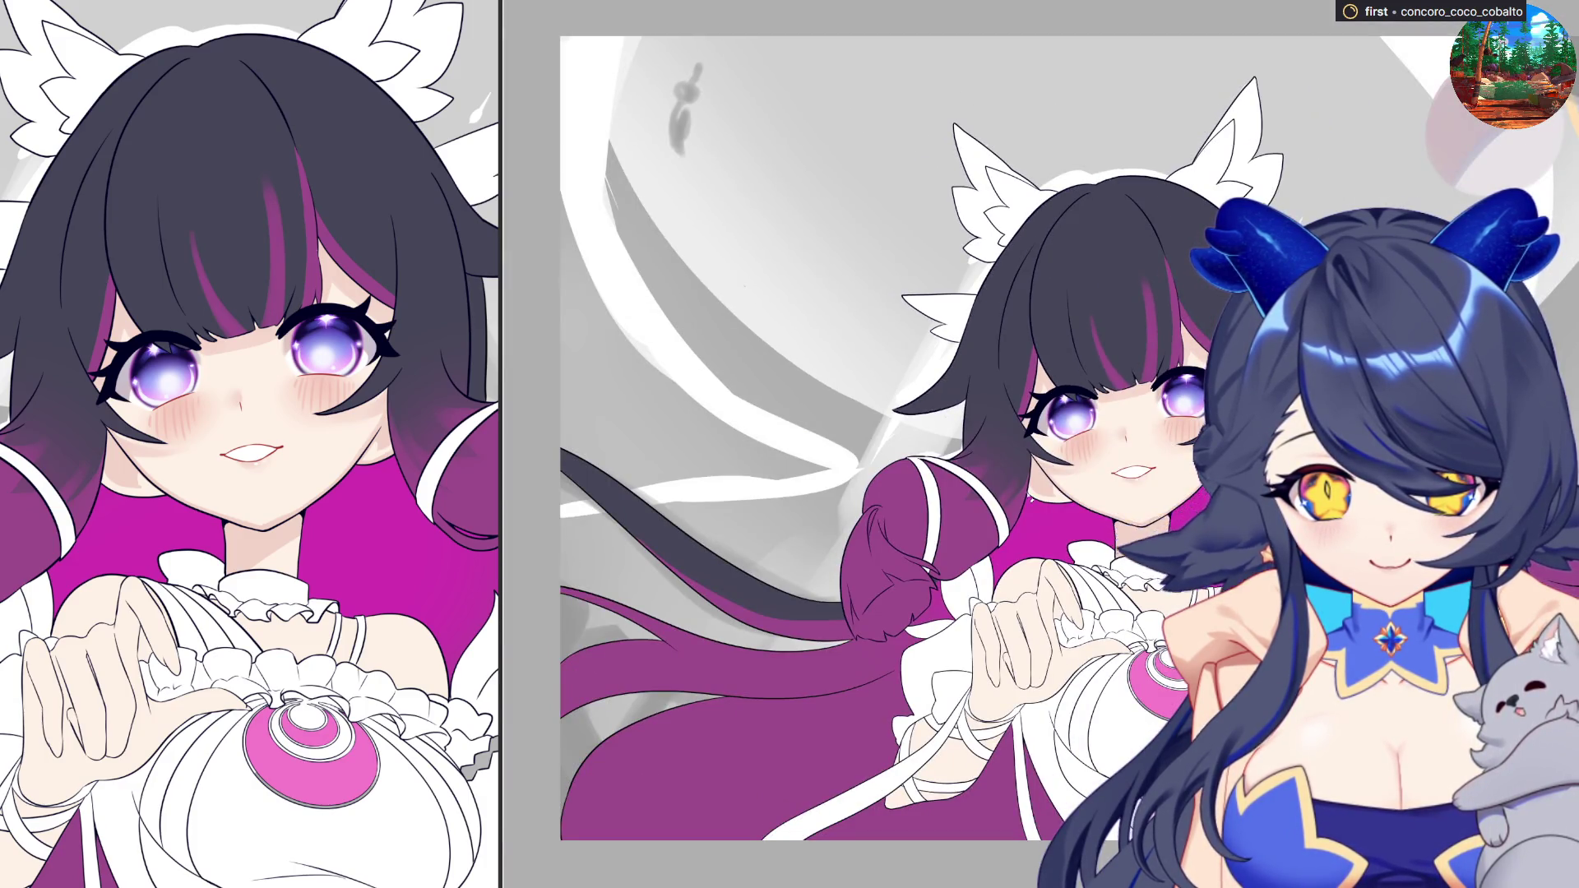
scroll(1080, 505, up, 2)
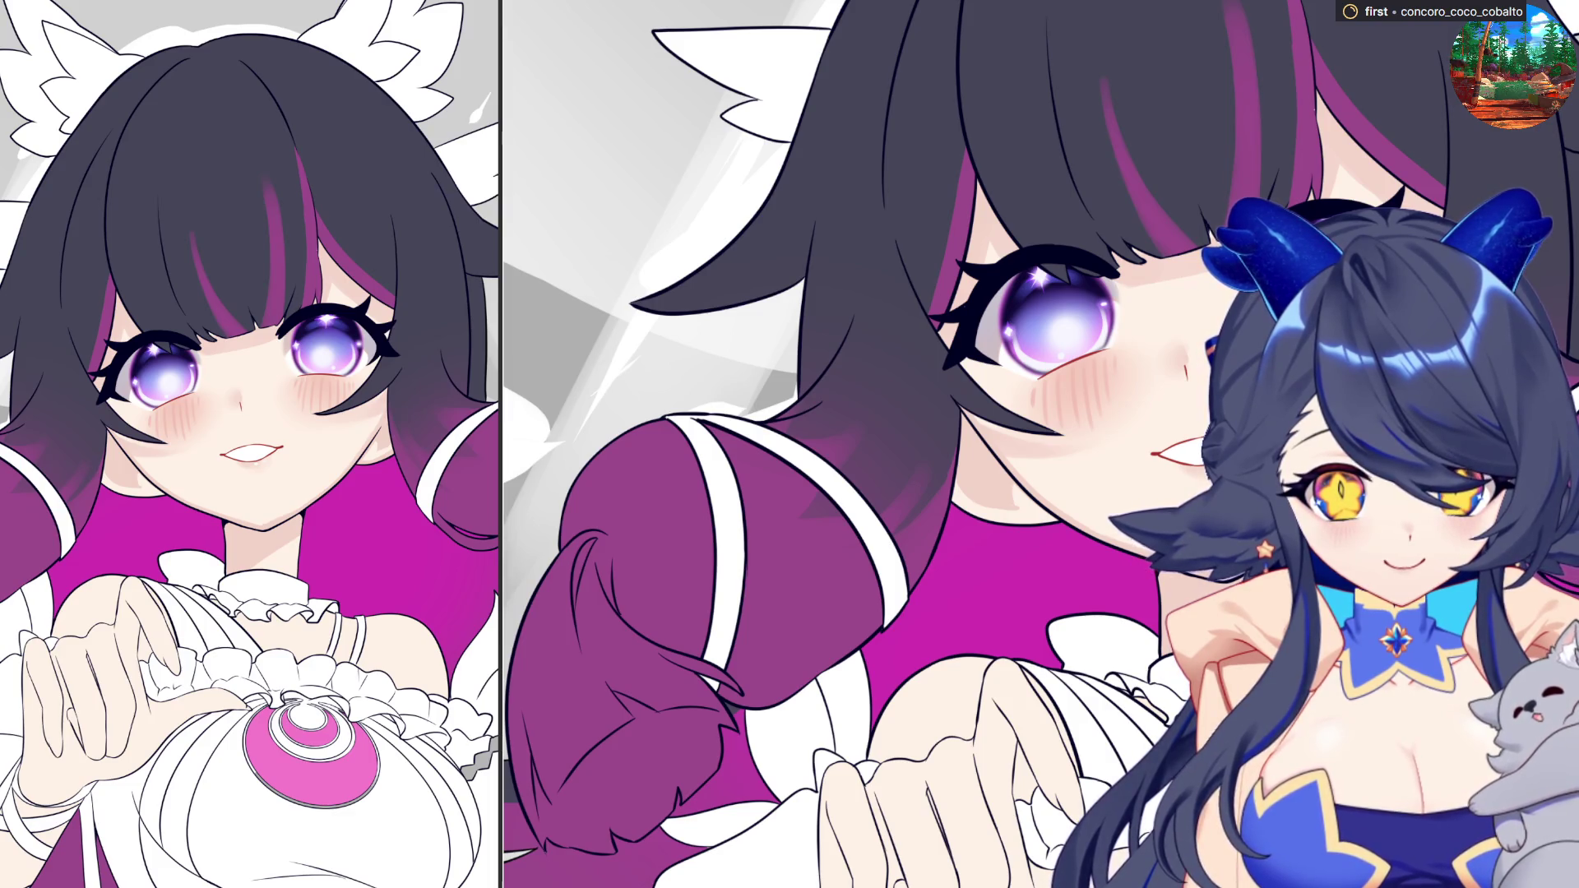
scroll(1139, 580, up, 2)
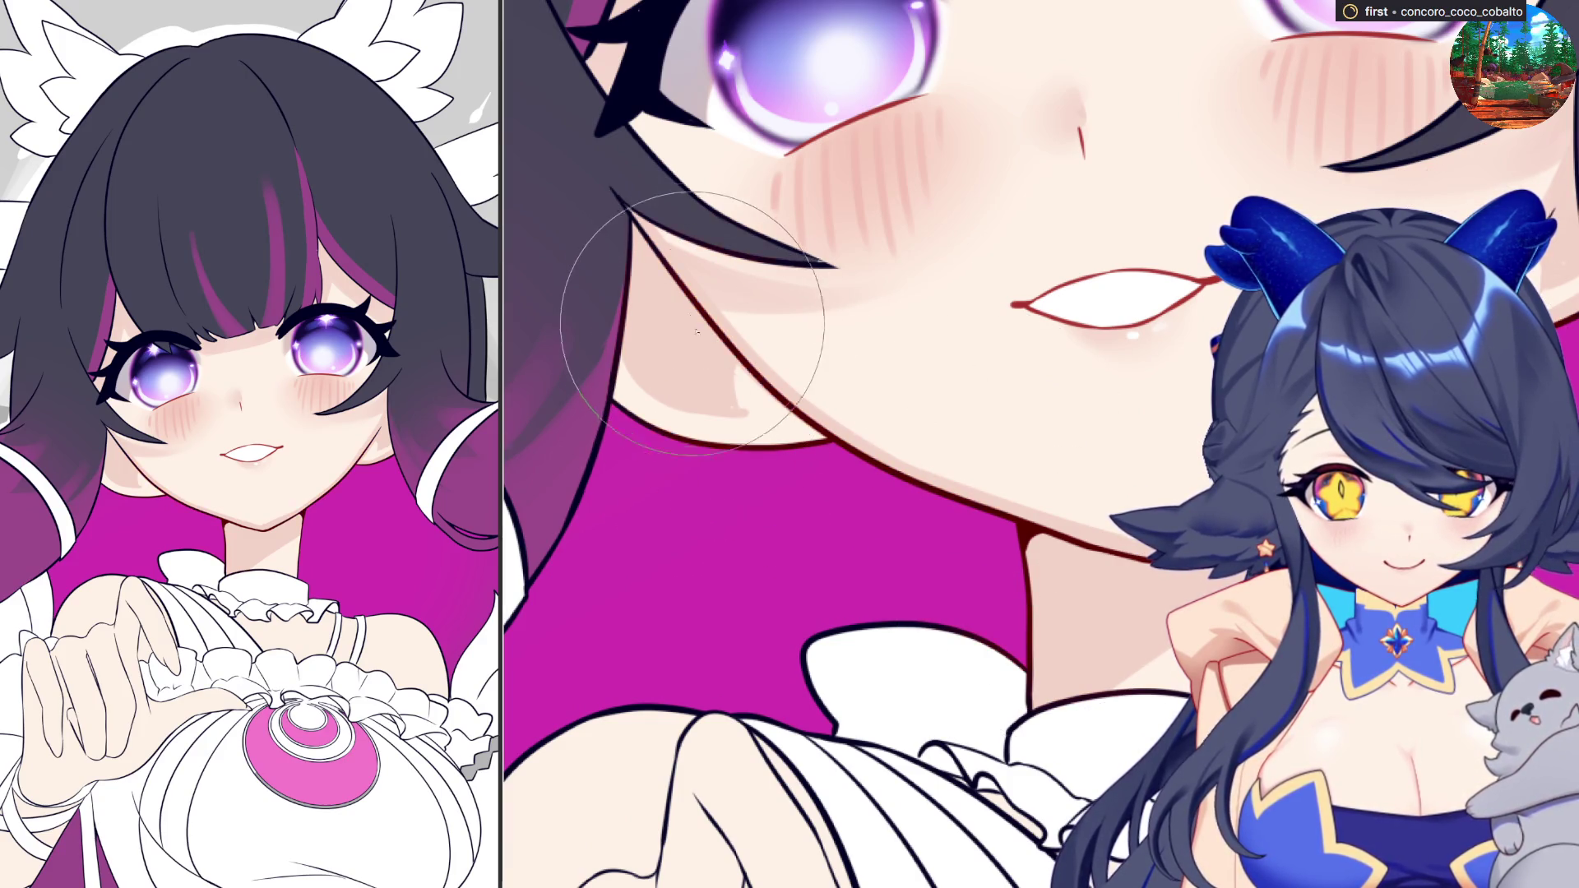
- Pan the view up to the bandage-wrapped hand and purple sleeve, zooming out slightly
scroll(864, 329, down, 1)
scroll(863, 329, down, 1)
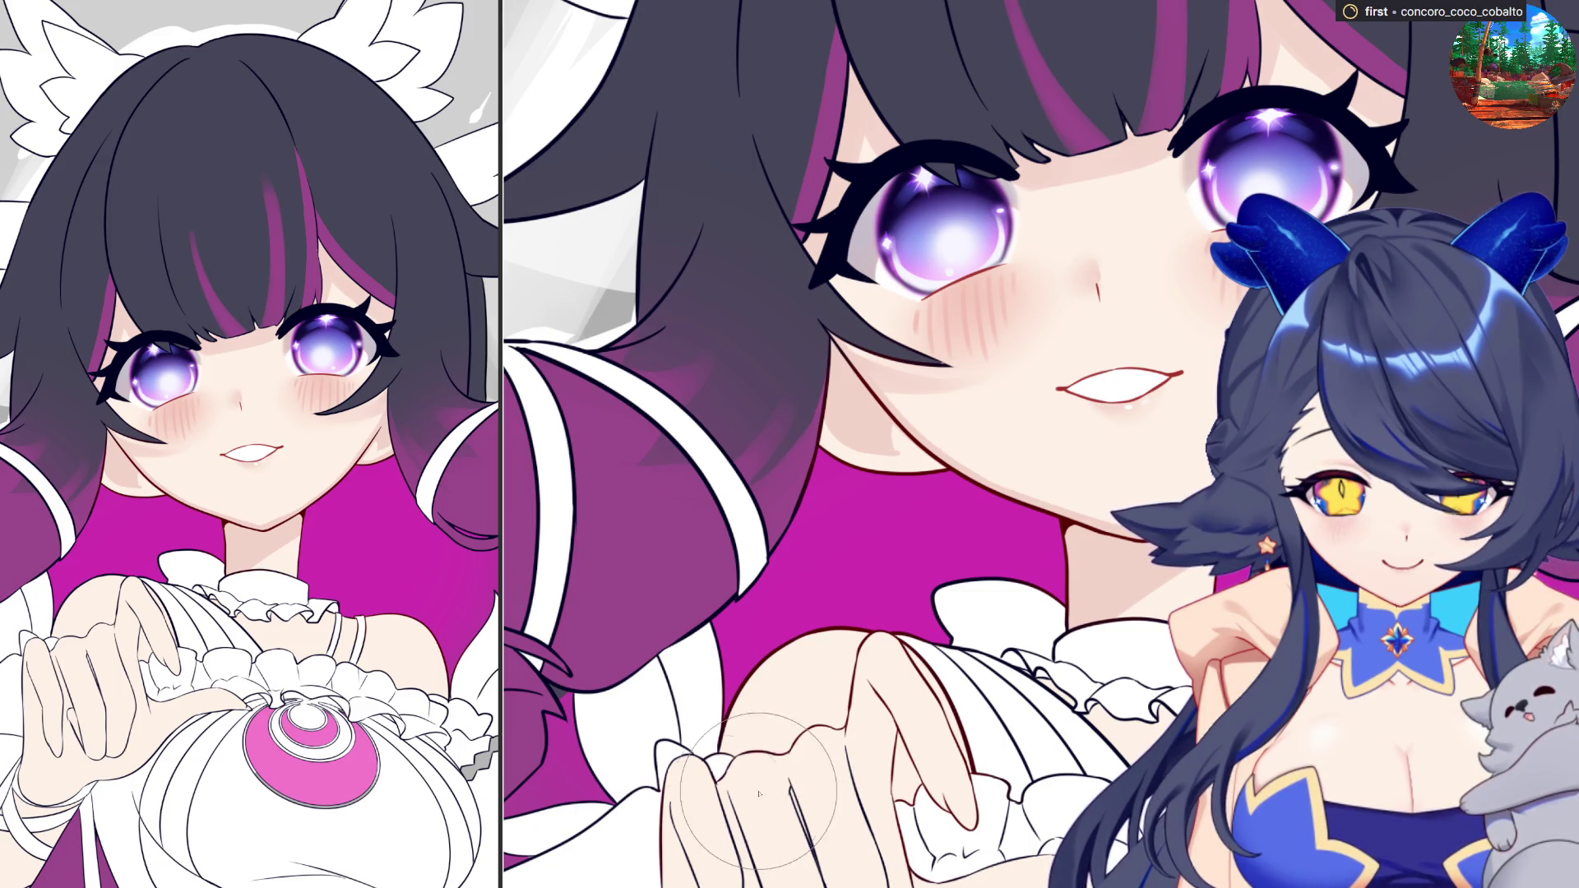
scroll(755, 773, down, 3)
scroll(806, 740, up, 3)
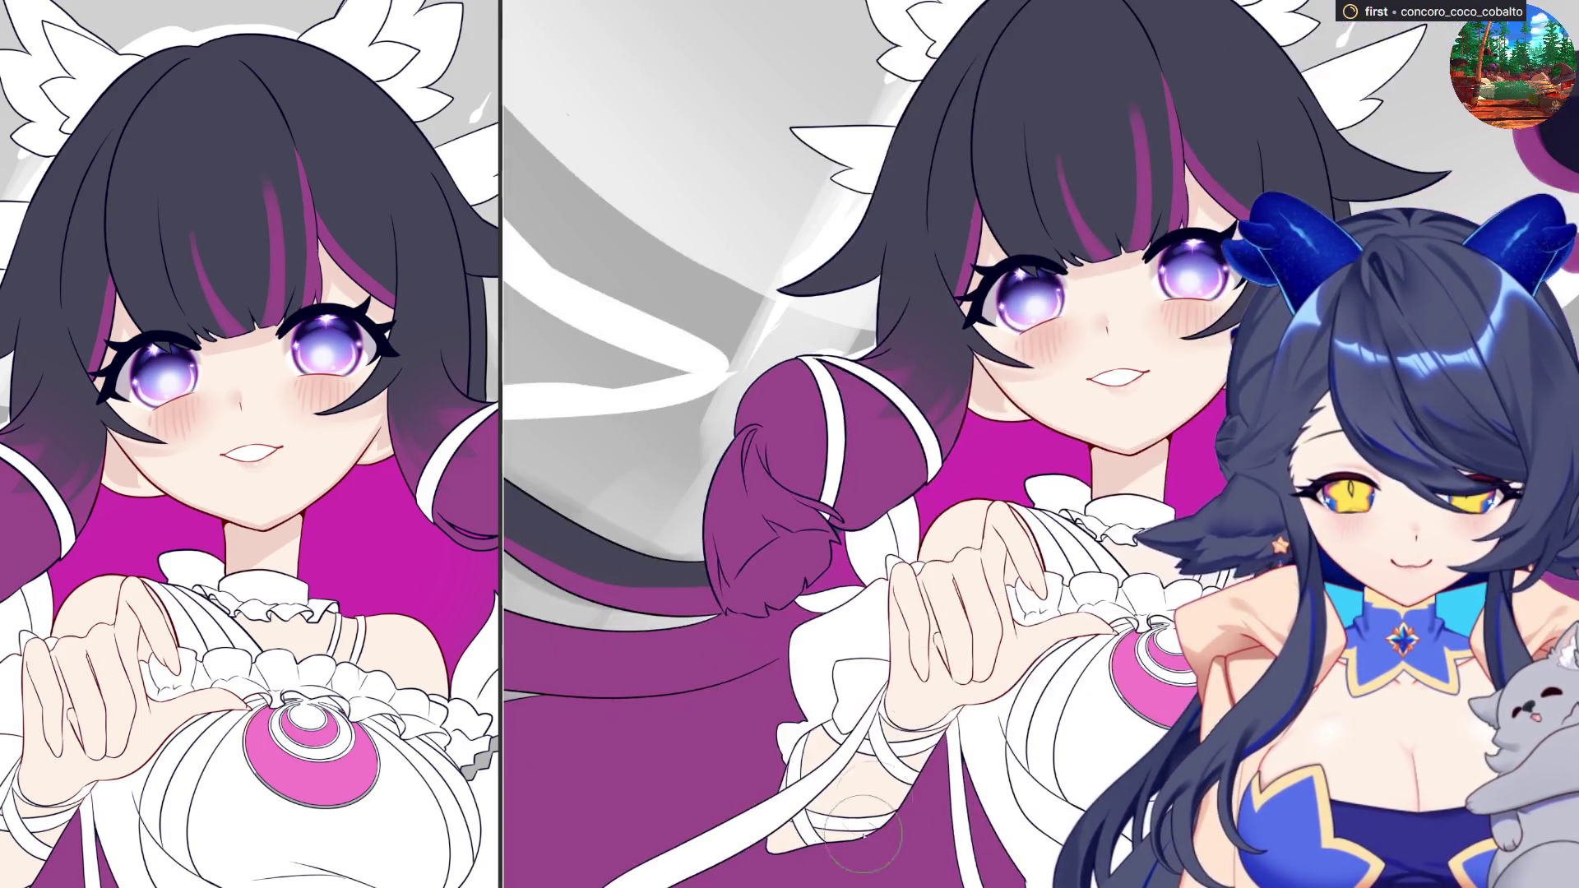
drag(1031, 727, 1154, 521)
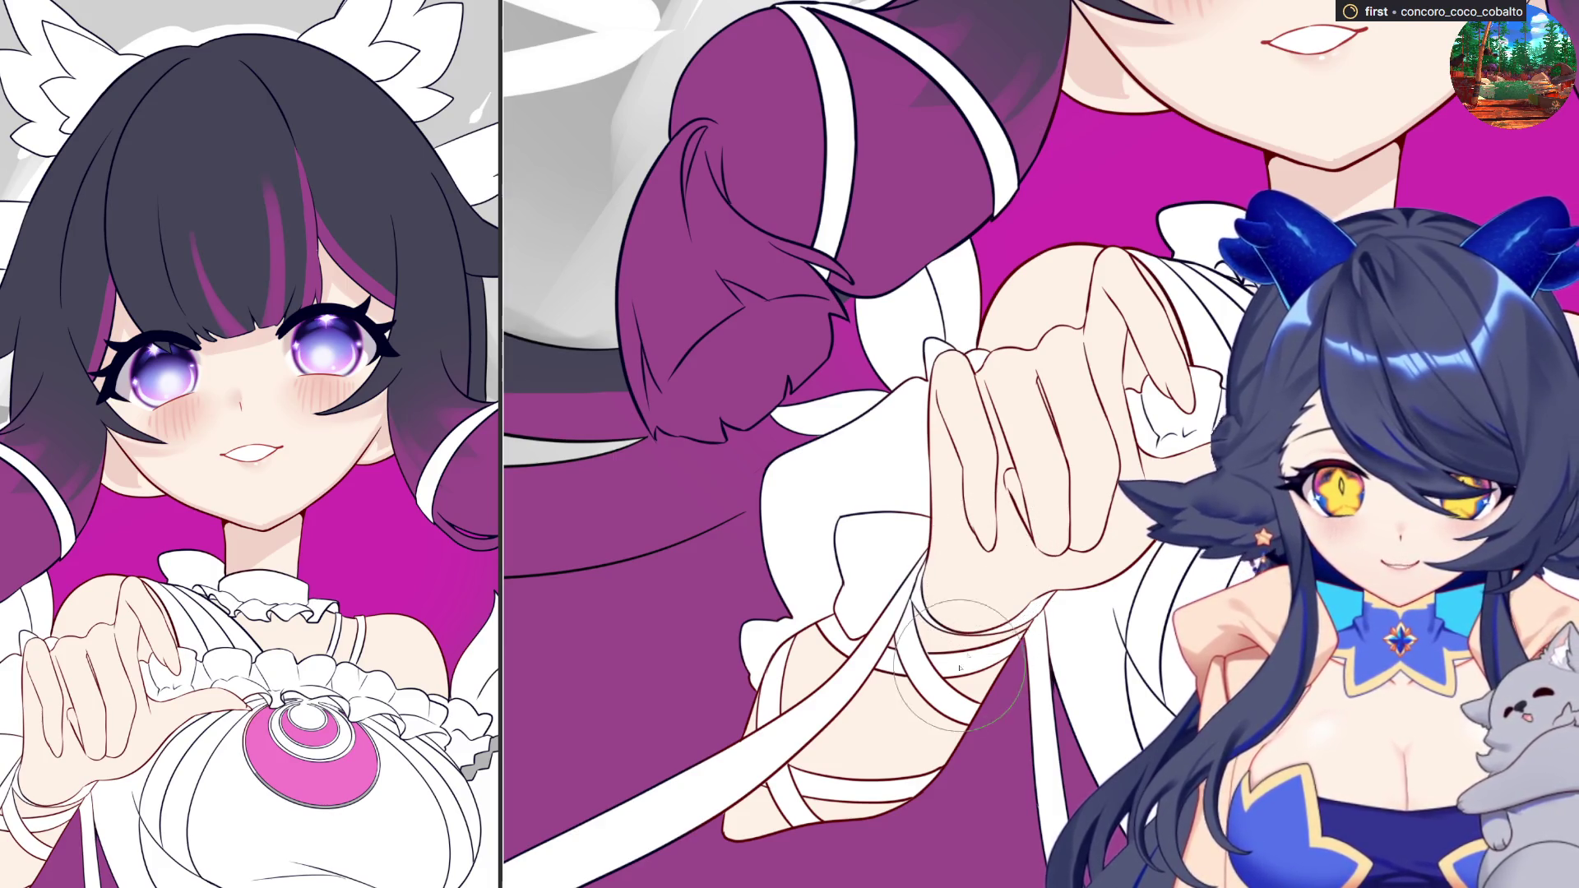
scroll(907, 701, down, 1)
scroll(907, 701, down, 1)
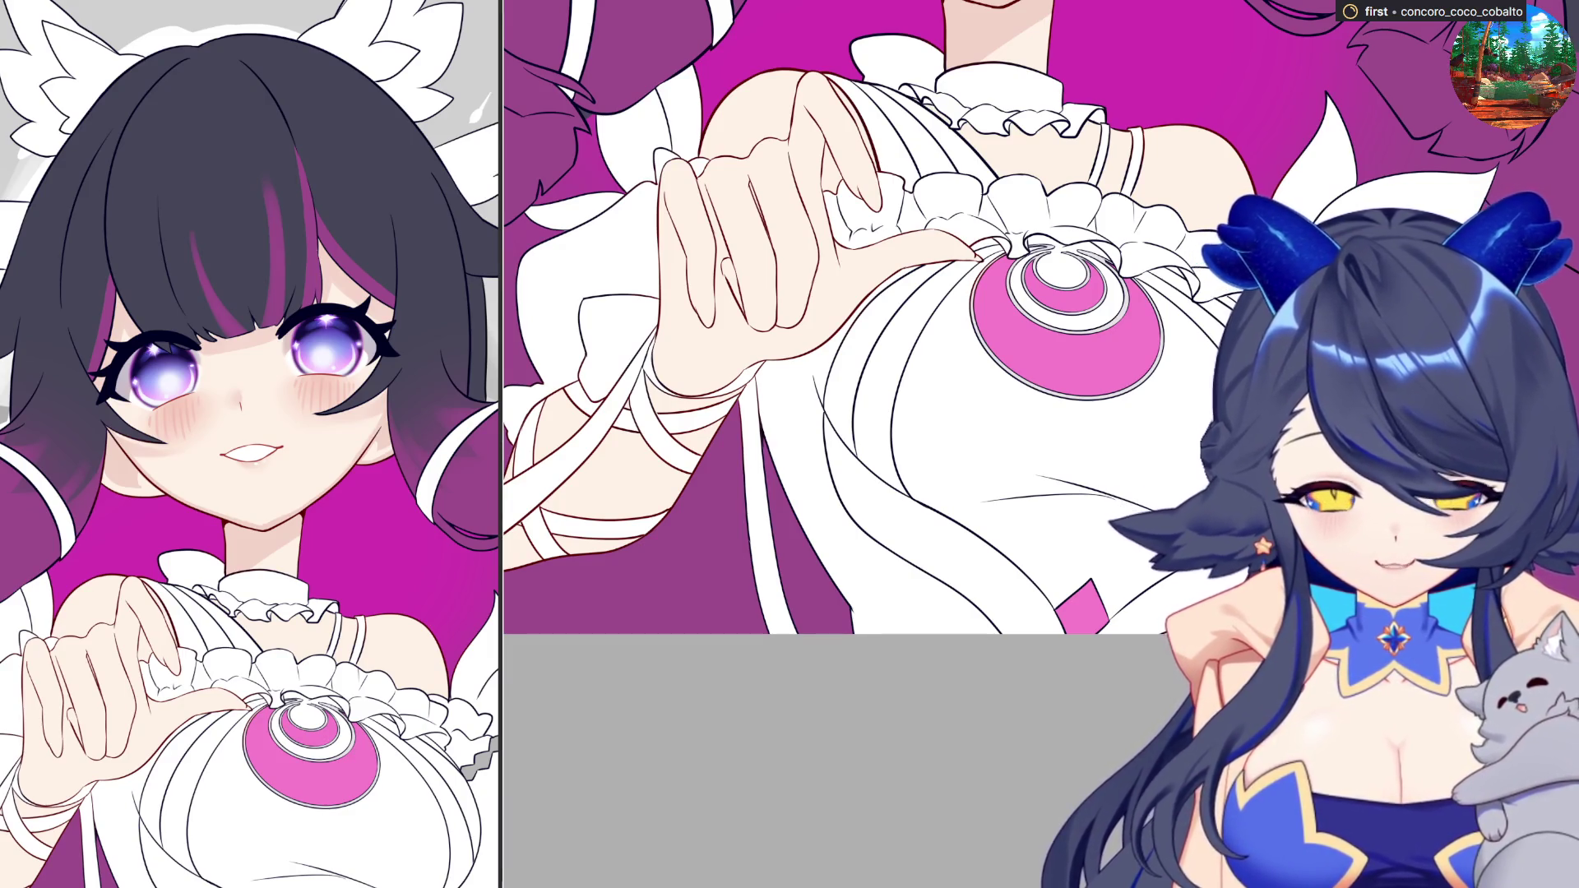
- Zoom in on the brooch and paint pink into the gap along its ring under the ruffle
key(ctrl+plus)
key(ctrl+plus)
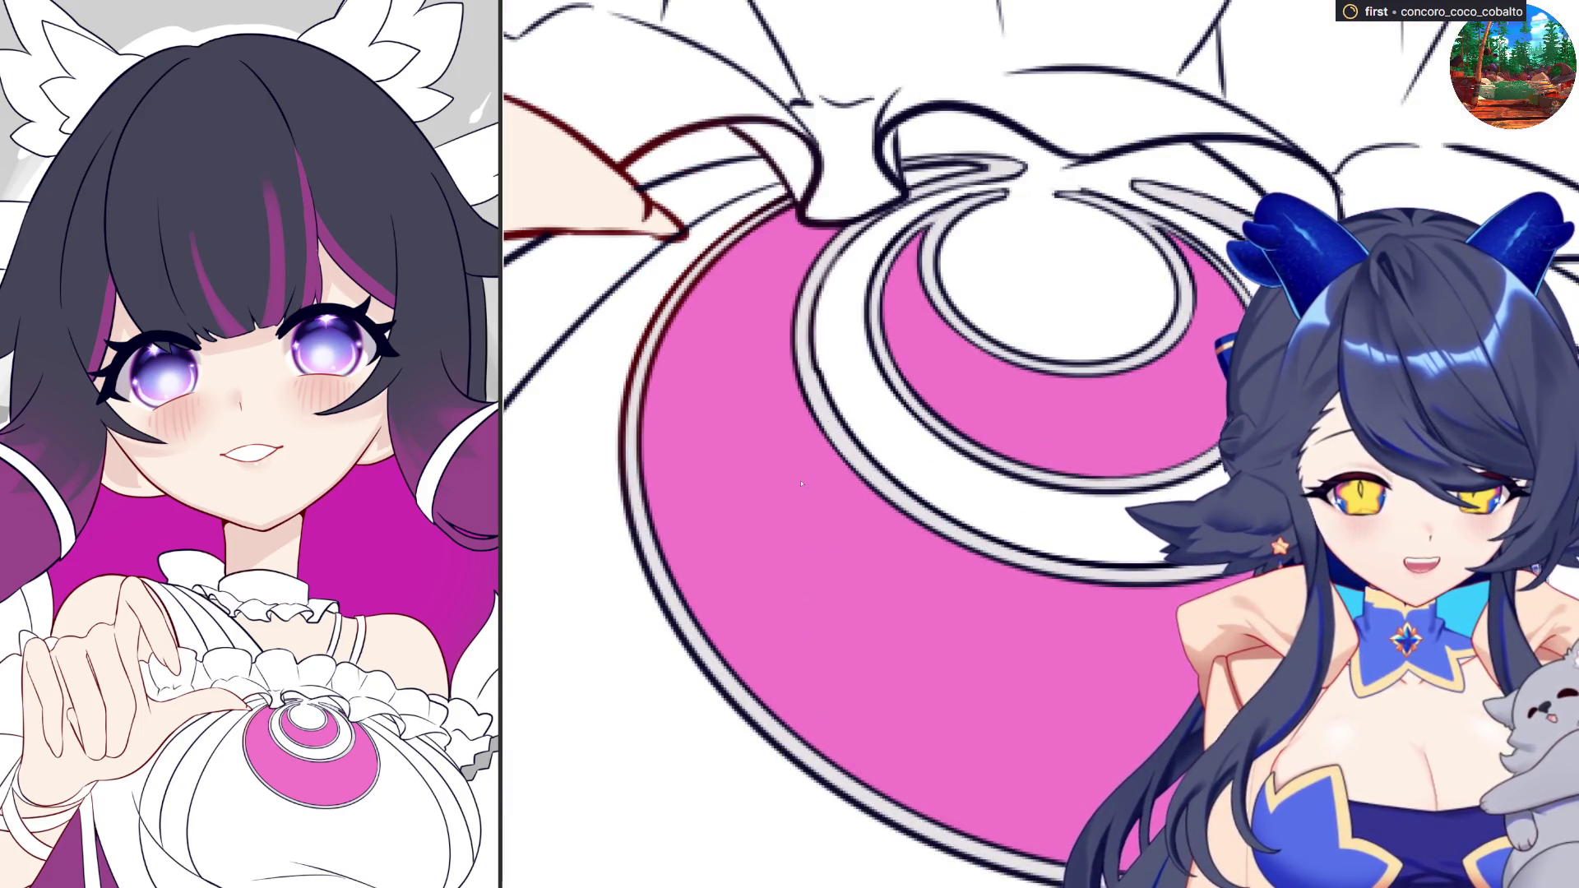
scroll(901, 138, up, 3)
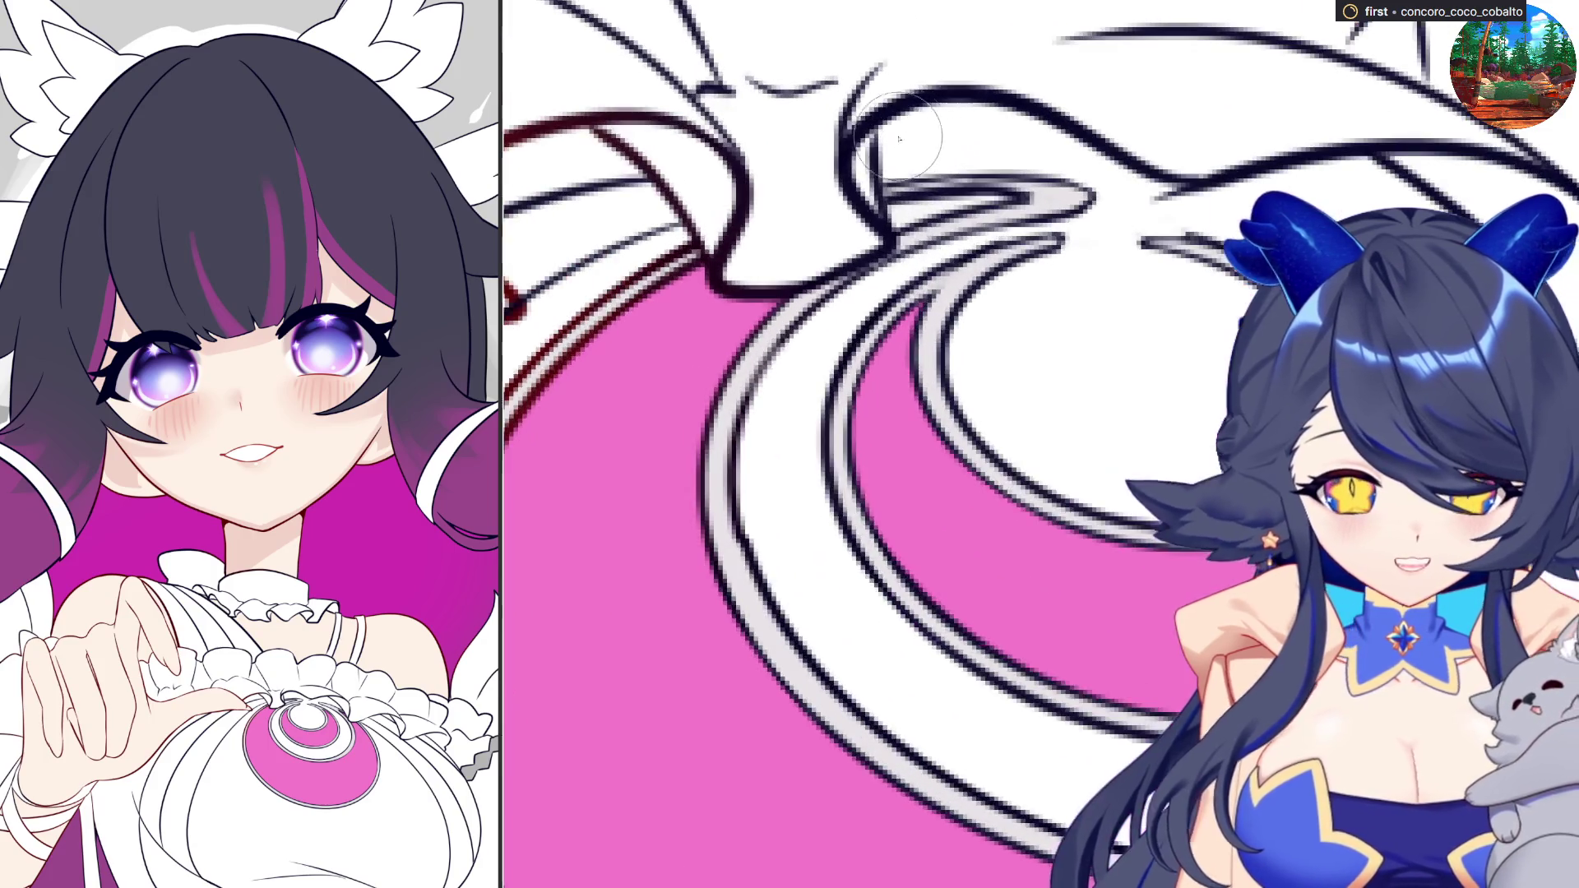
scroll(919, 166, up, 2)
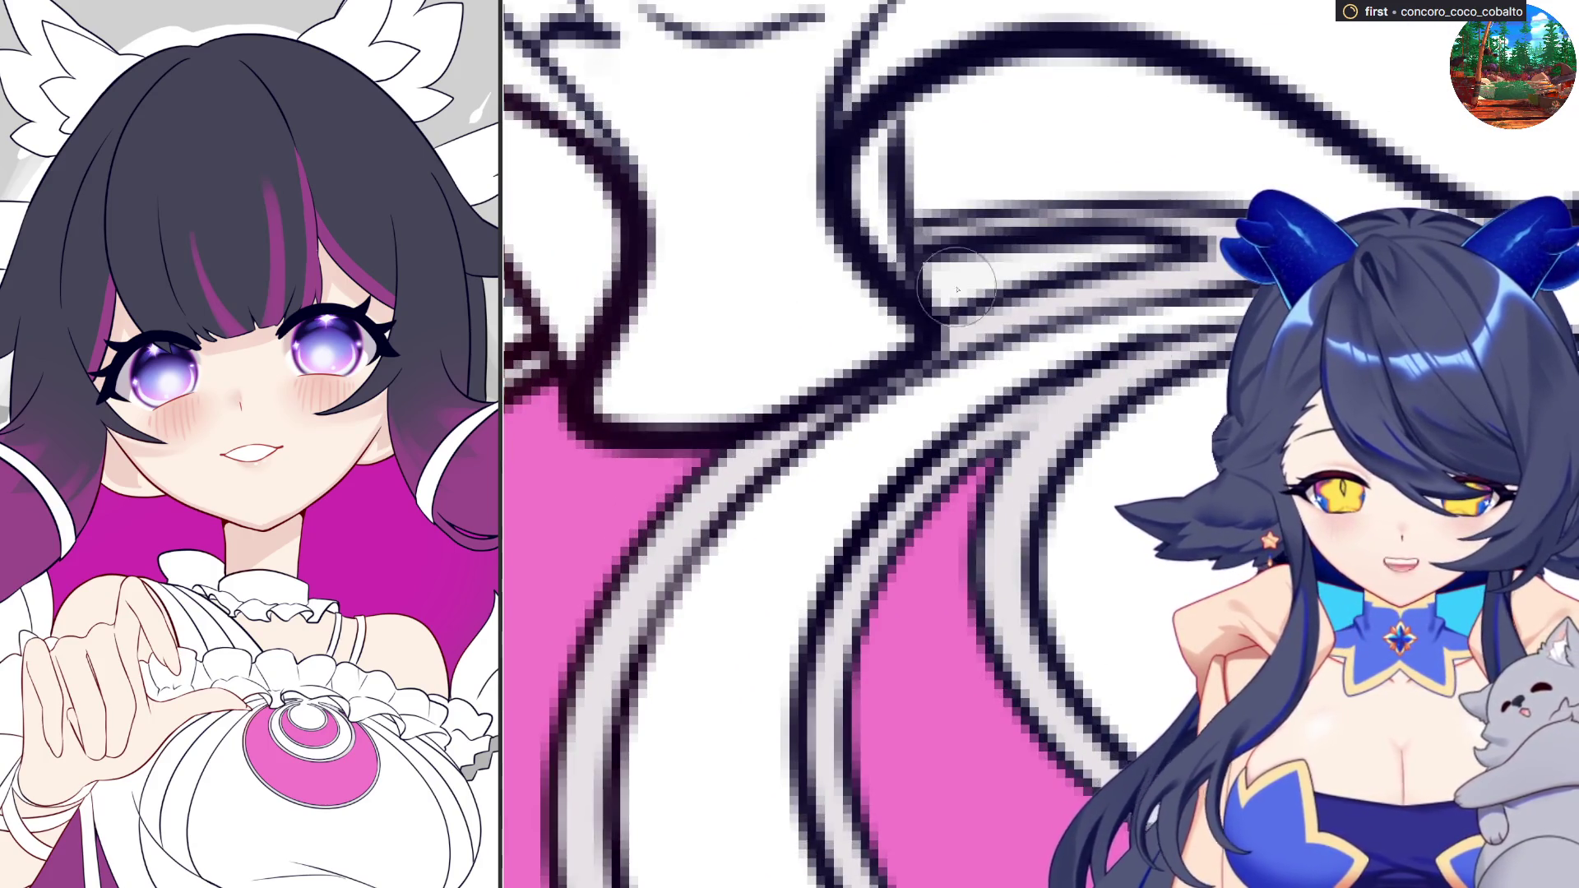
drag(911, 264, 961, 293)
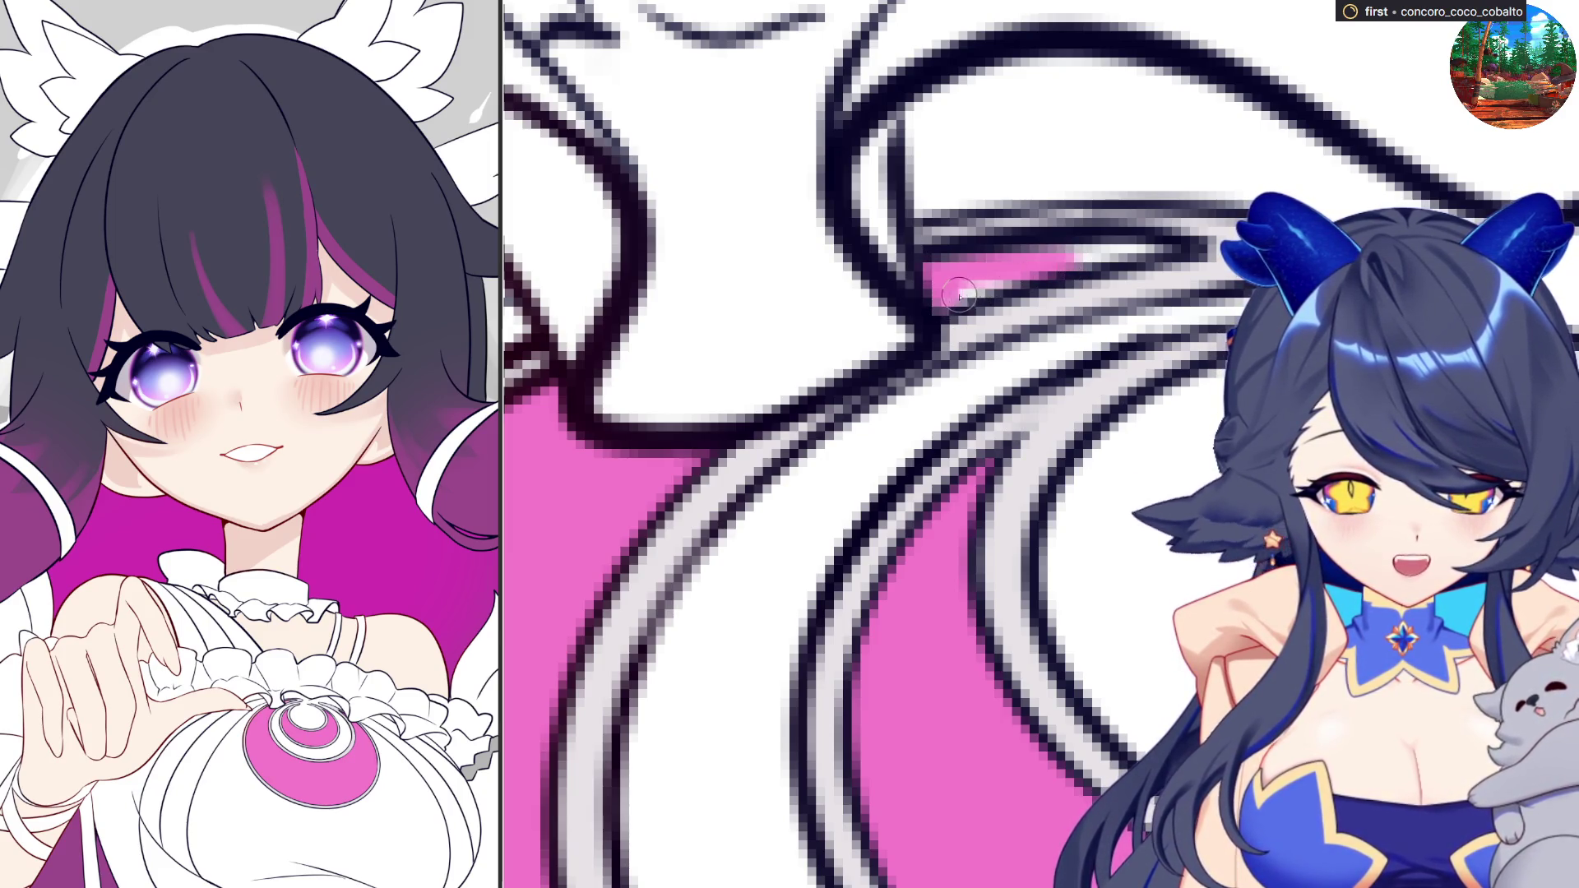
mouse_move(953, 288)
mouse_down()
mouse_move(1170, 254)
mouse_move(947, 278)
mouse_up()
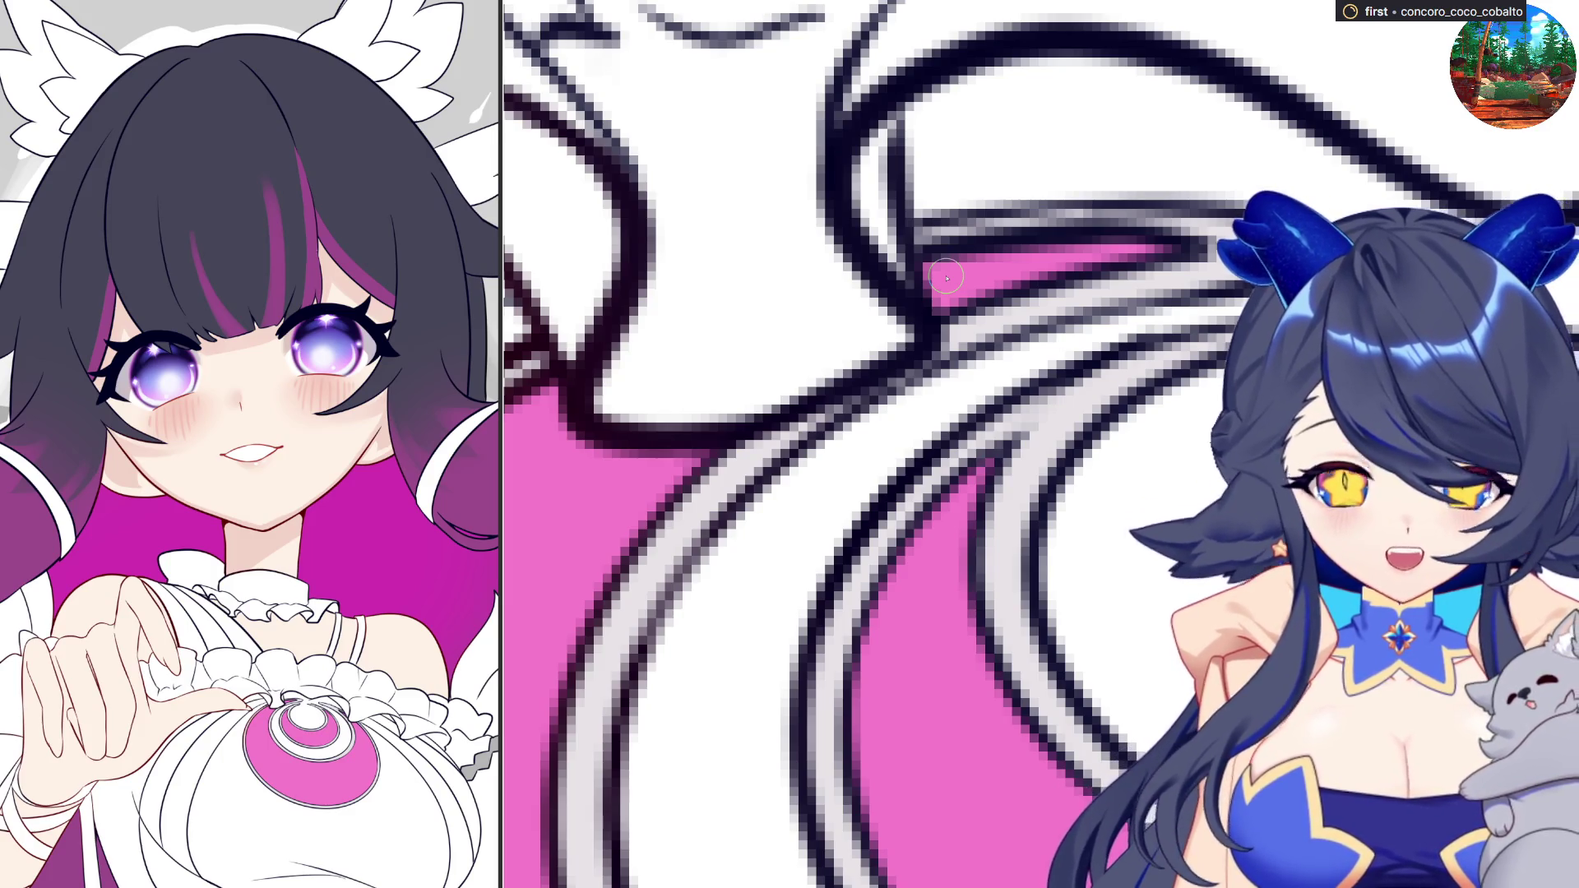
scroll(760, 380, down, 2)
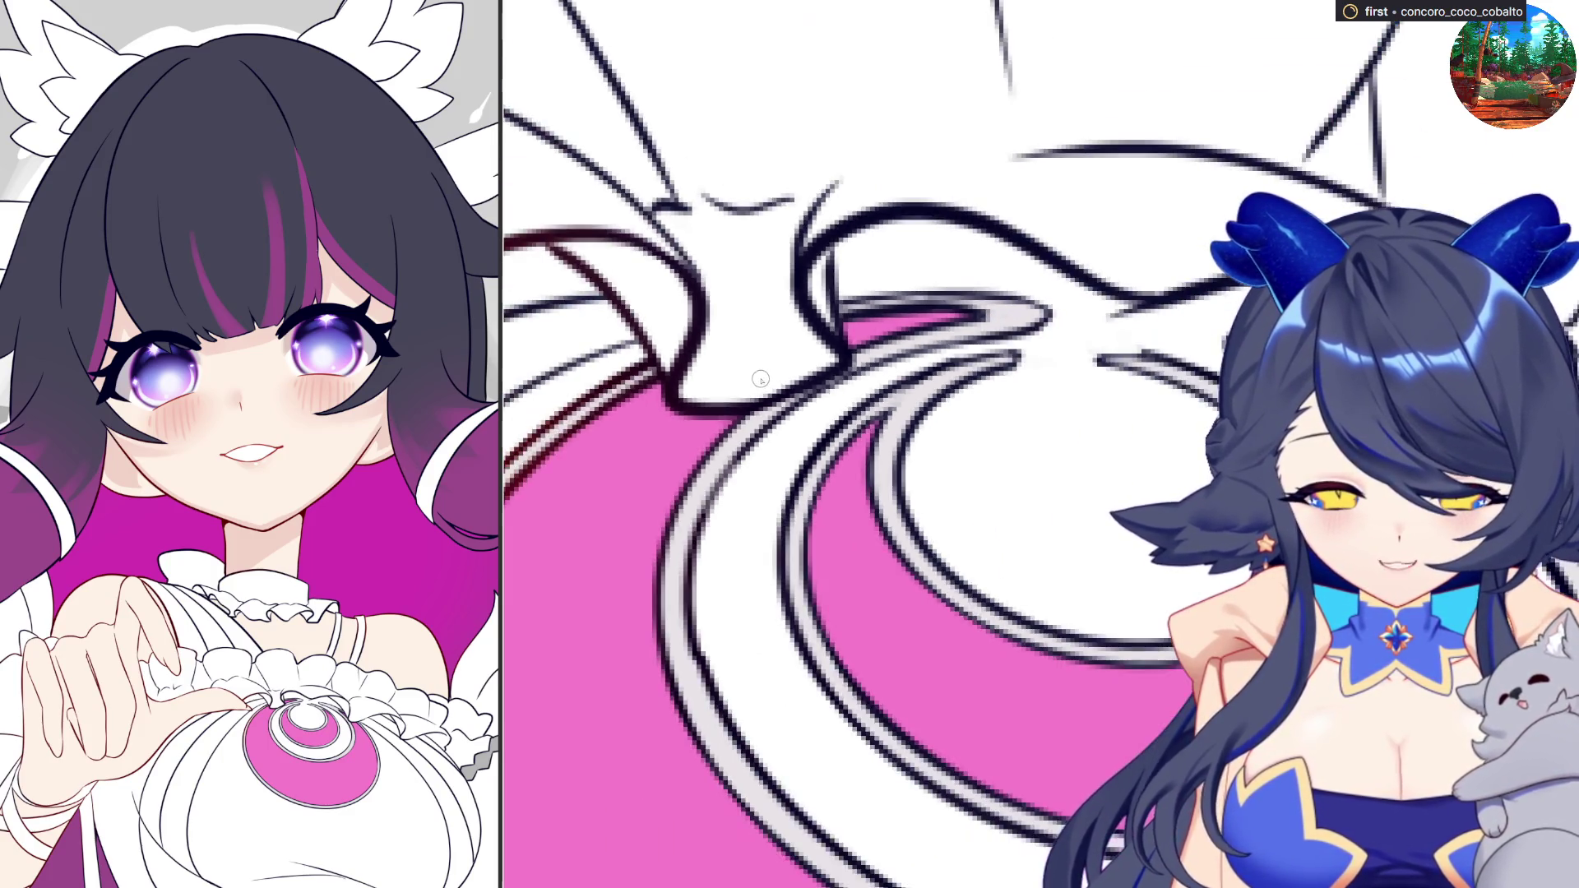
scroll(760, 379, down, 1)
scroll(760, 379, down, 1)
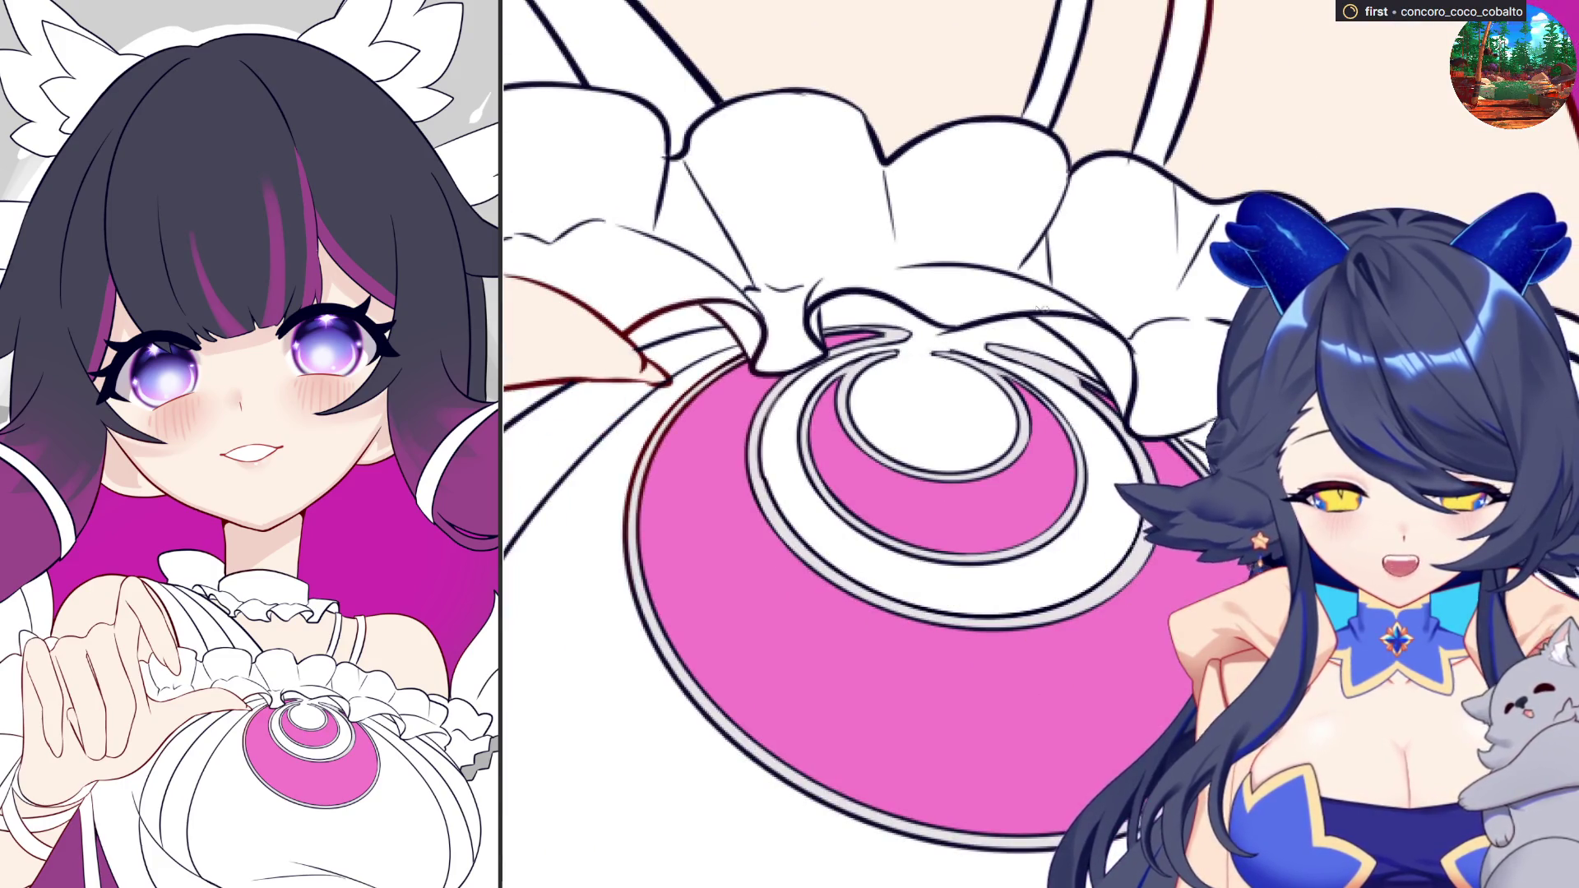
scroll(1057, 313, down, 1)
scroll(1056, 314, down, 1)
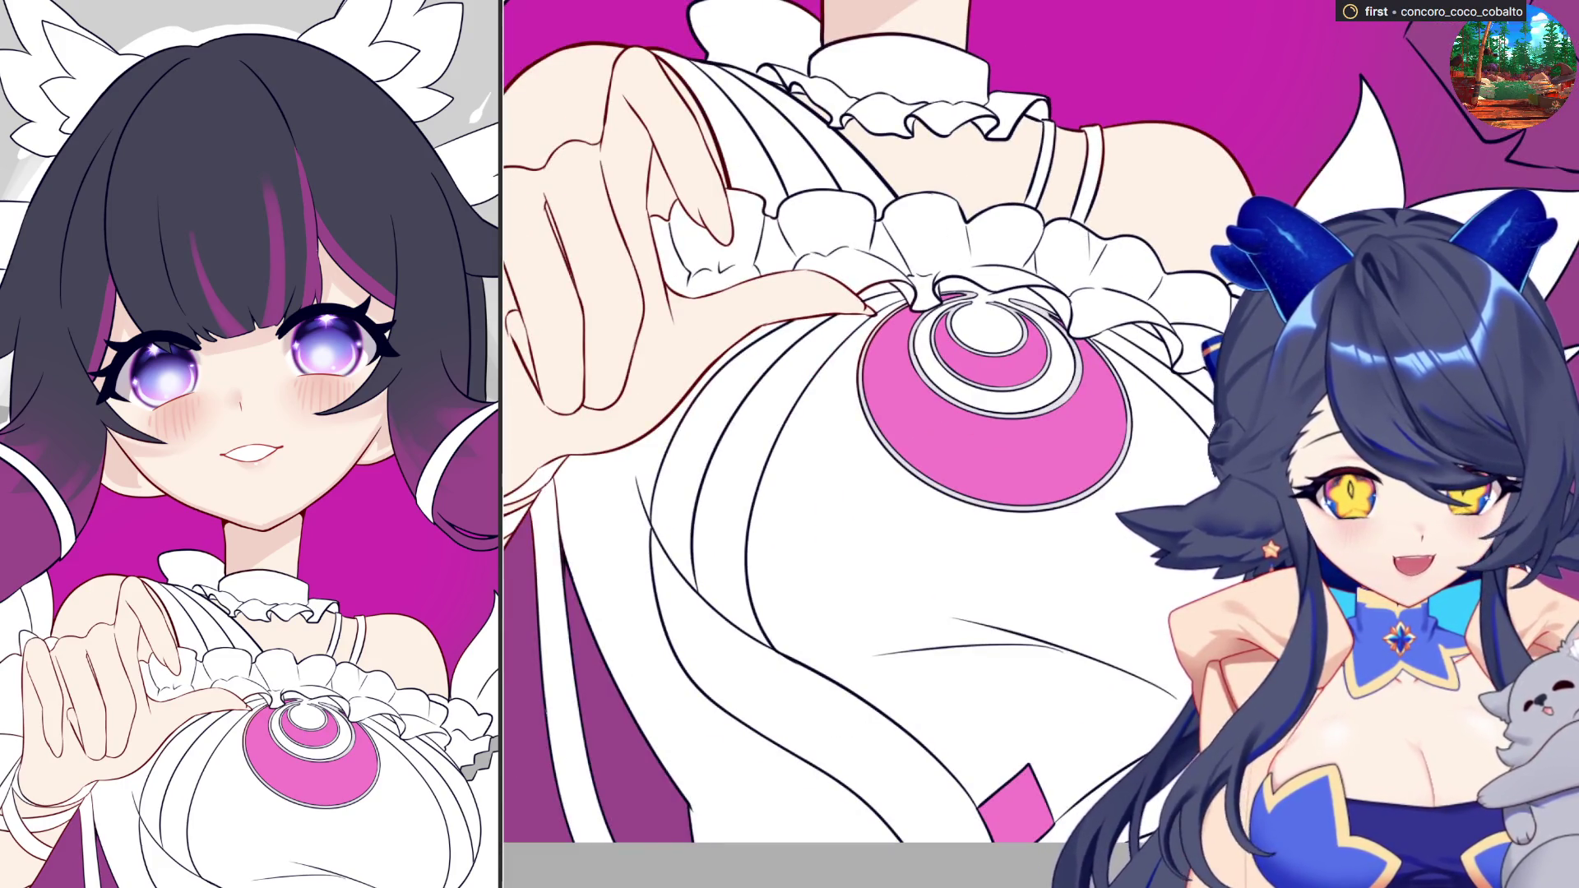
scroll(1316, 427, up, 1)
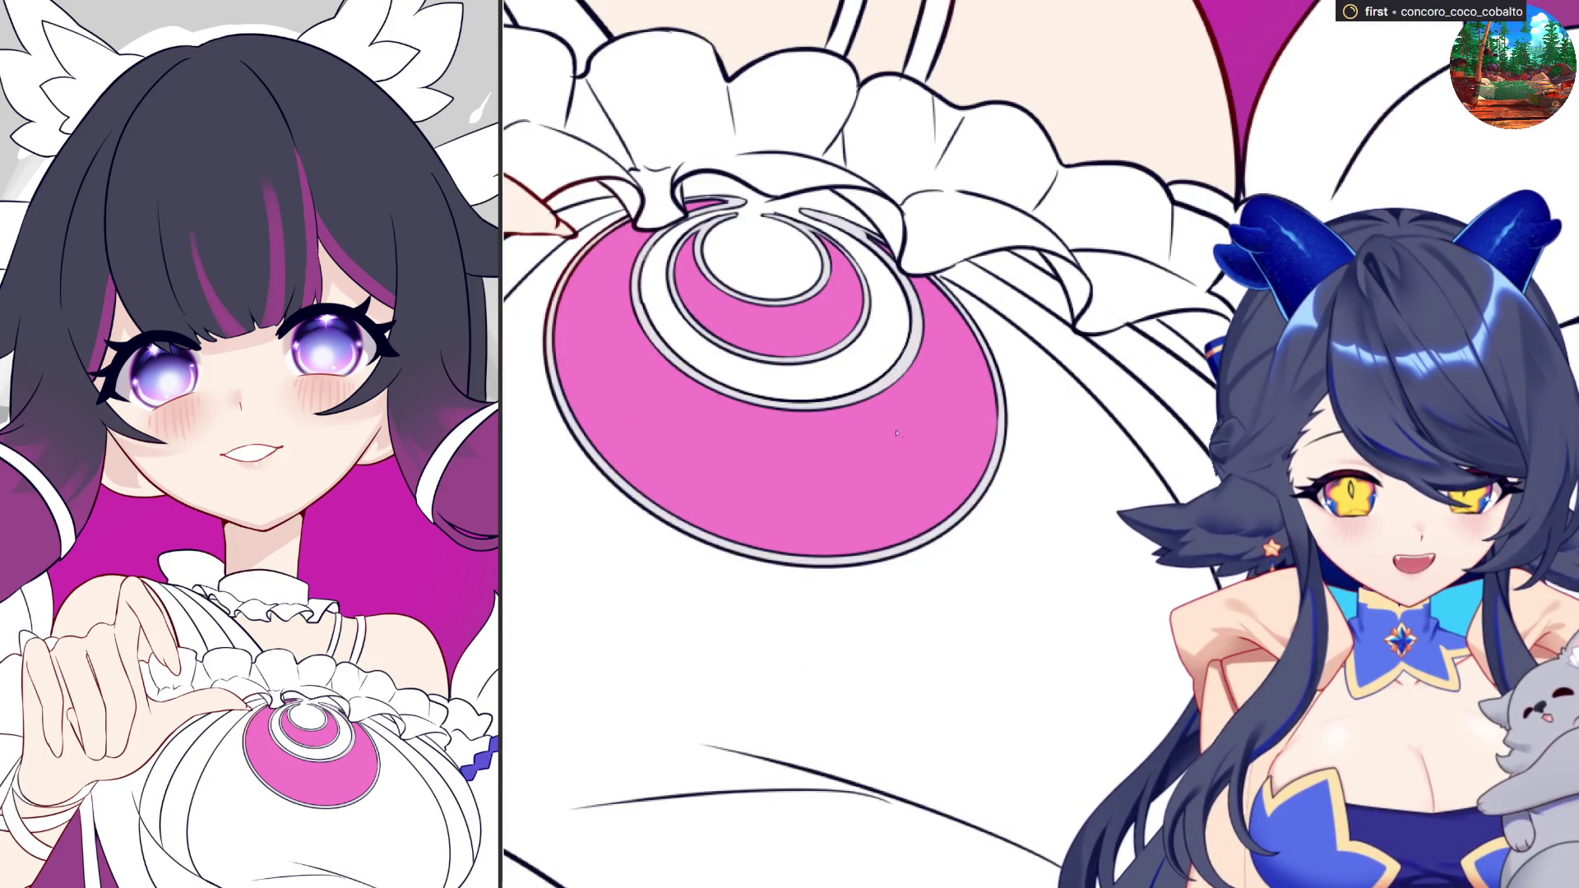
scroll(915, 428, up, 1)
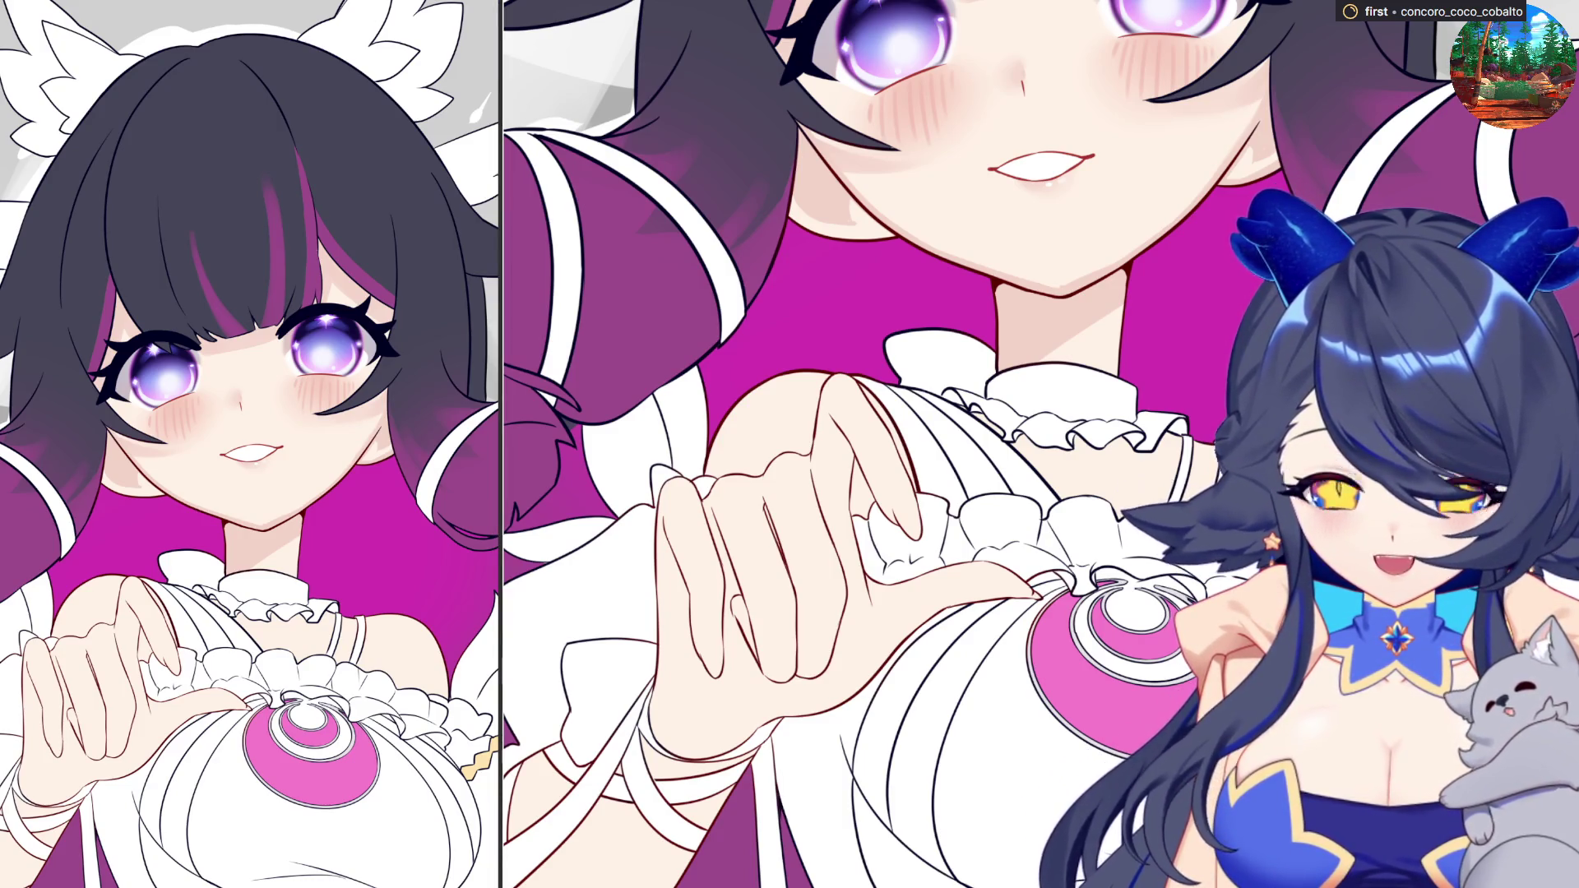
- Open the first reference image in its own enlarged window, zoom in to study it, then close it
click(372, 218)
drag(242, 144, 1027, 681)
scroll(588, 374, up, 2)
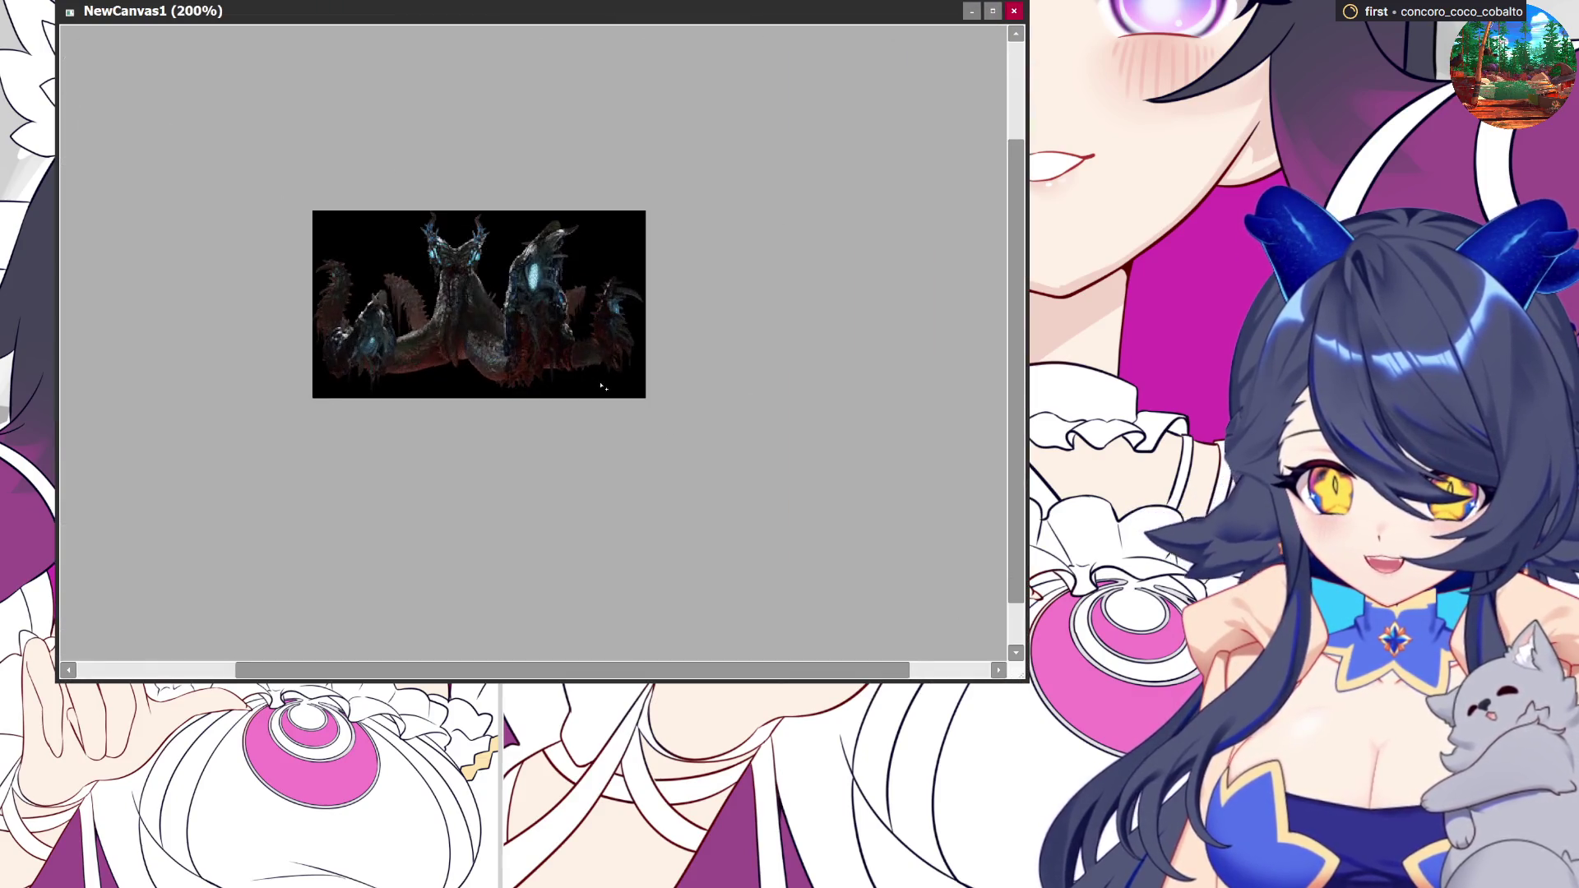
scroll(588, 374, up, 2)
scroll(704, 414, up, 2)
scroll(704, 413, down, 1)
scroll(644, 309, up, 1)
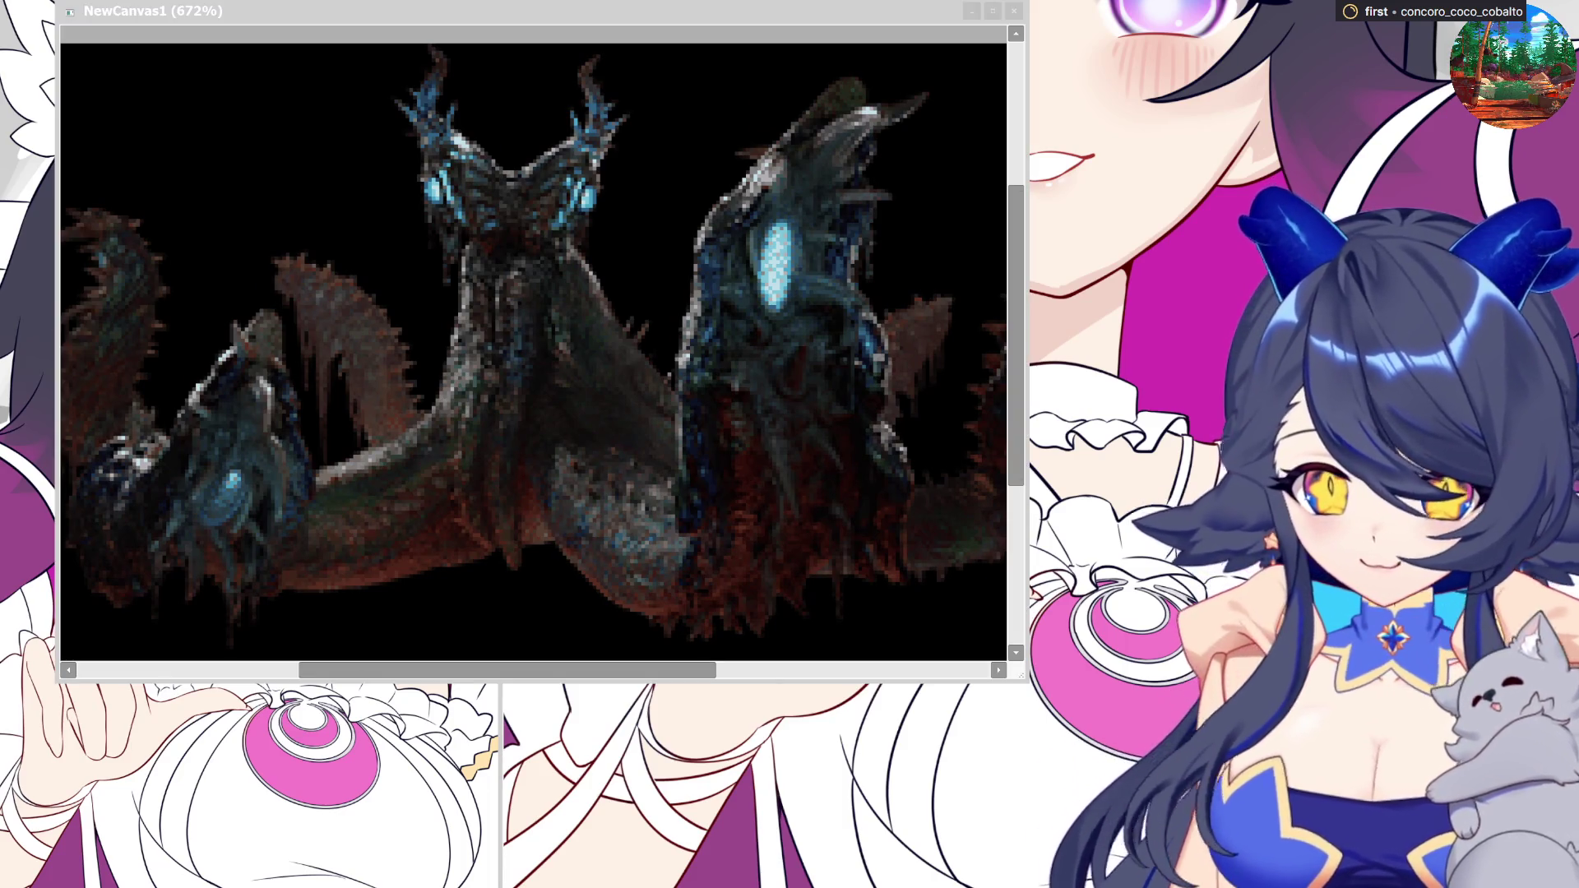
click(1013, 11)
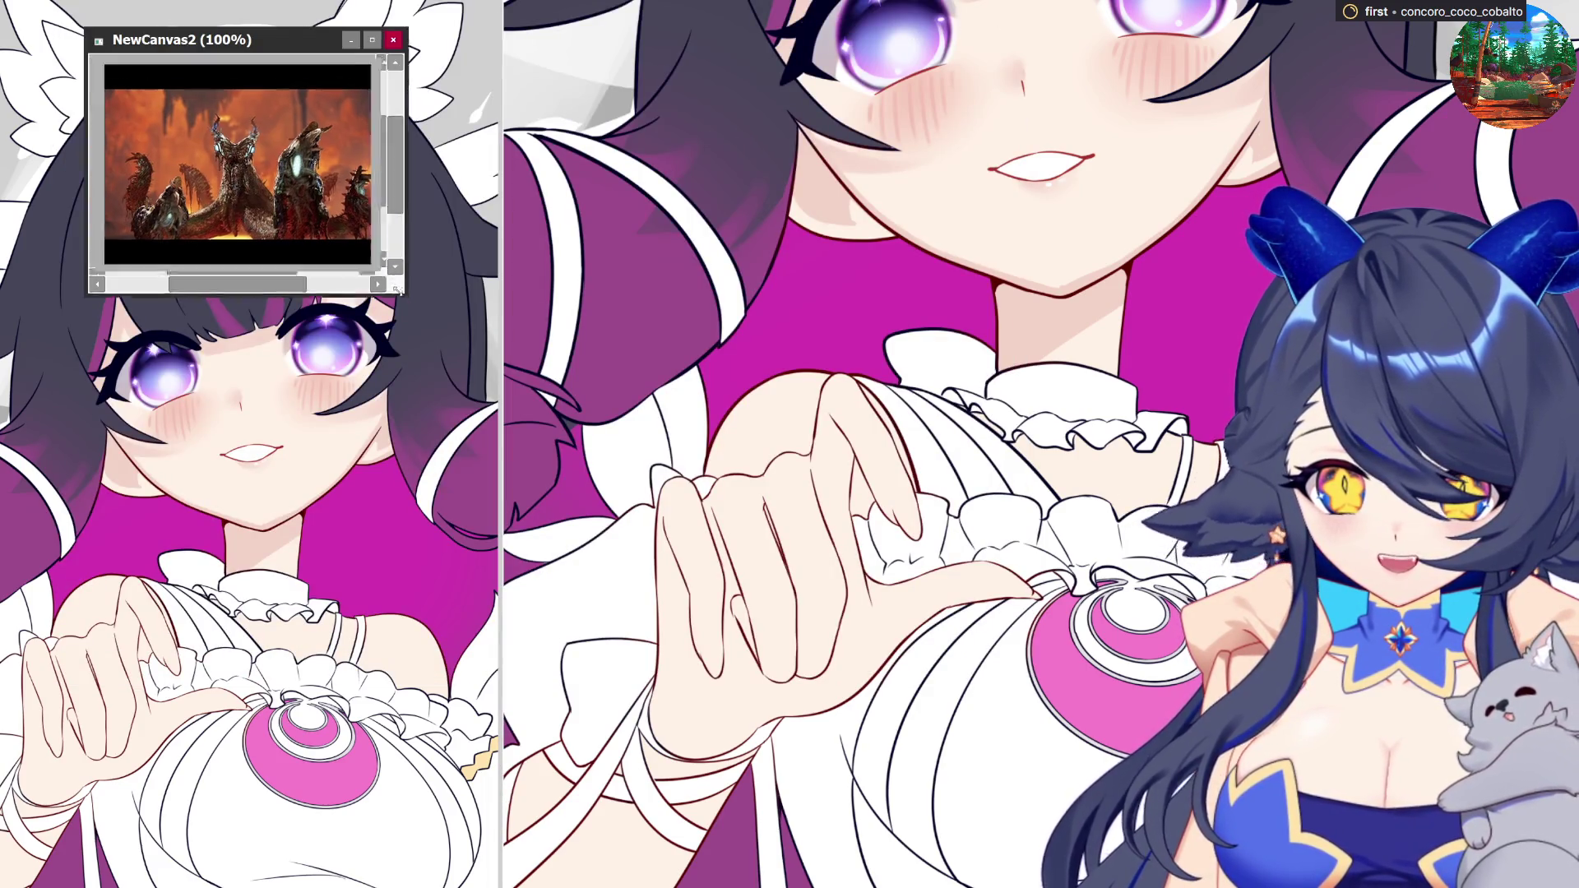
- Enlarge and zoom the monster reference window, then close the NewCanvas2 canvas with Ctrl+W
drag(374, 262, 1083, 657)
scroll(510, 347, up, 4)
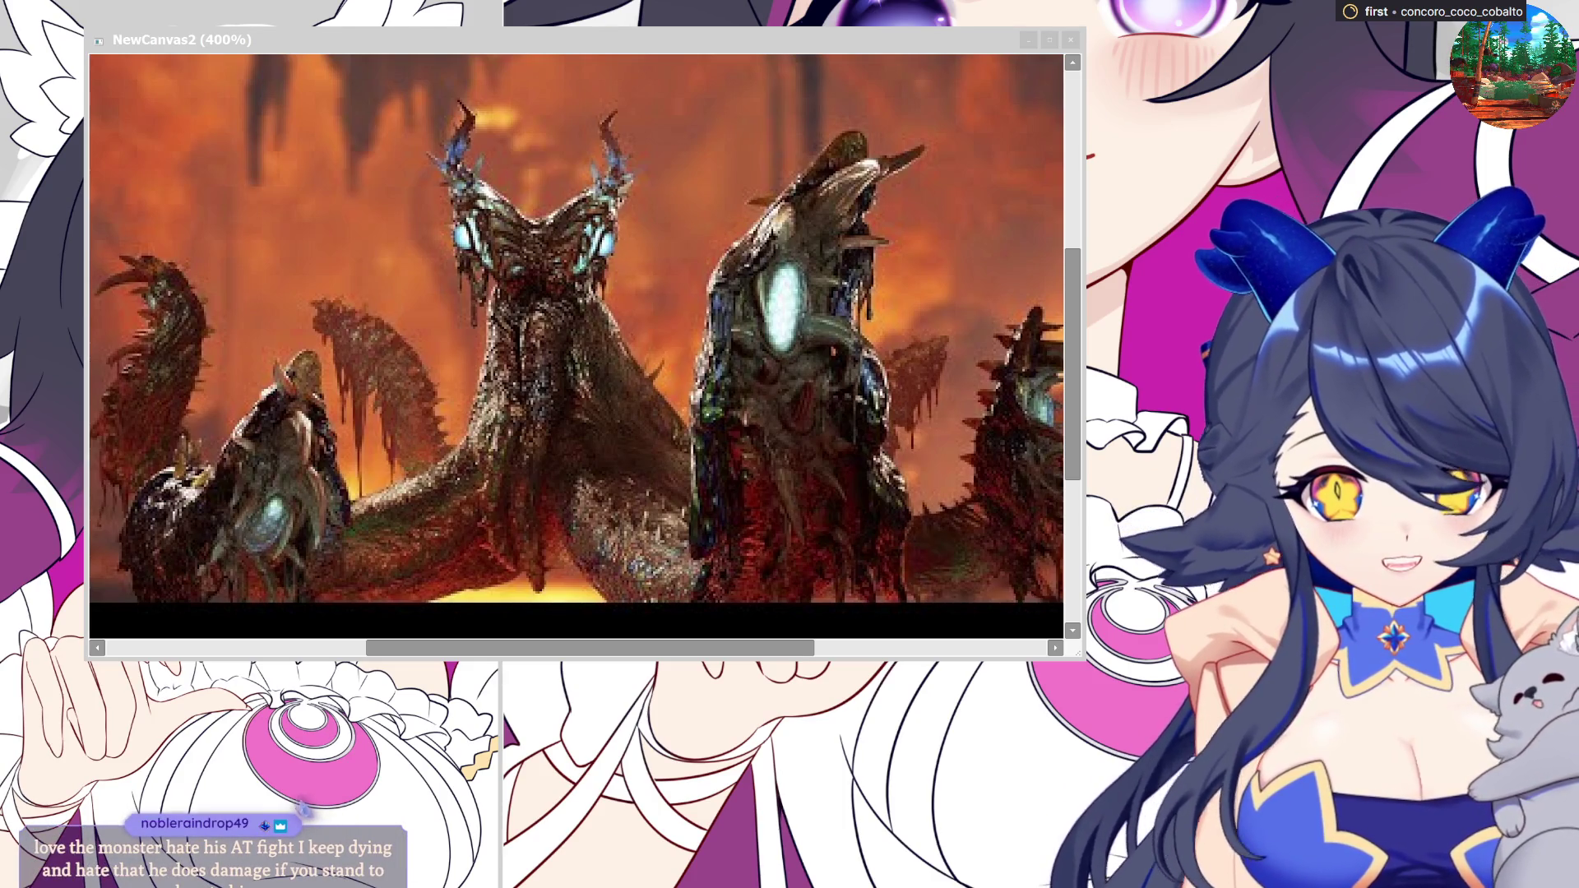
key(alt+Tab)
key(ctrl+w)
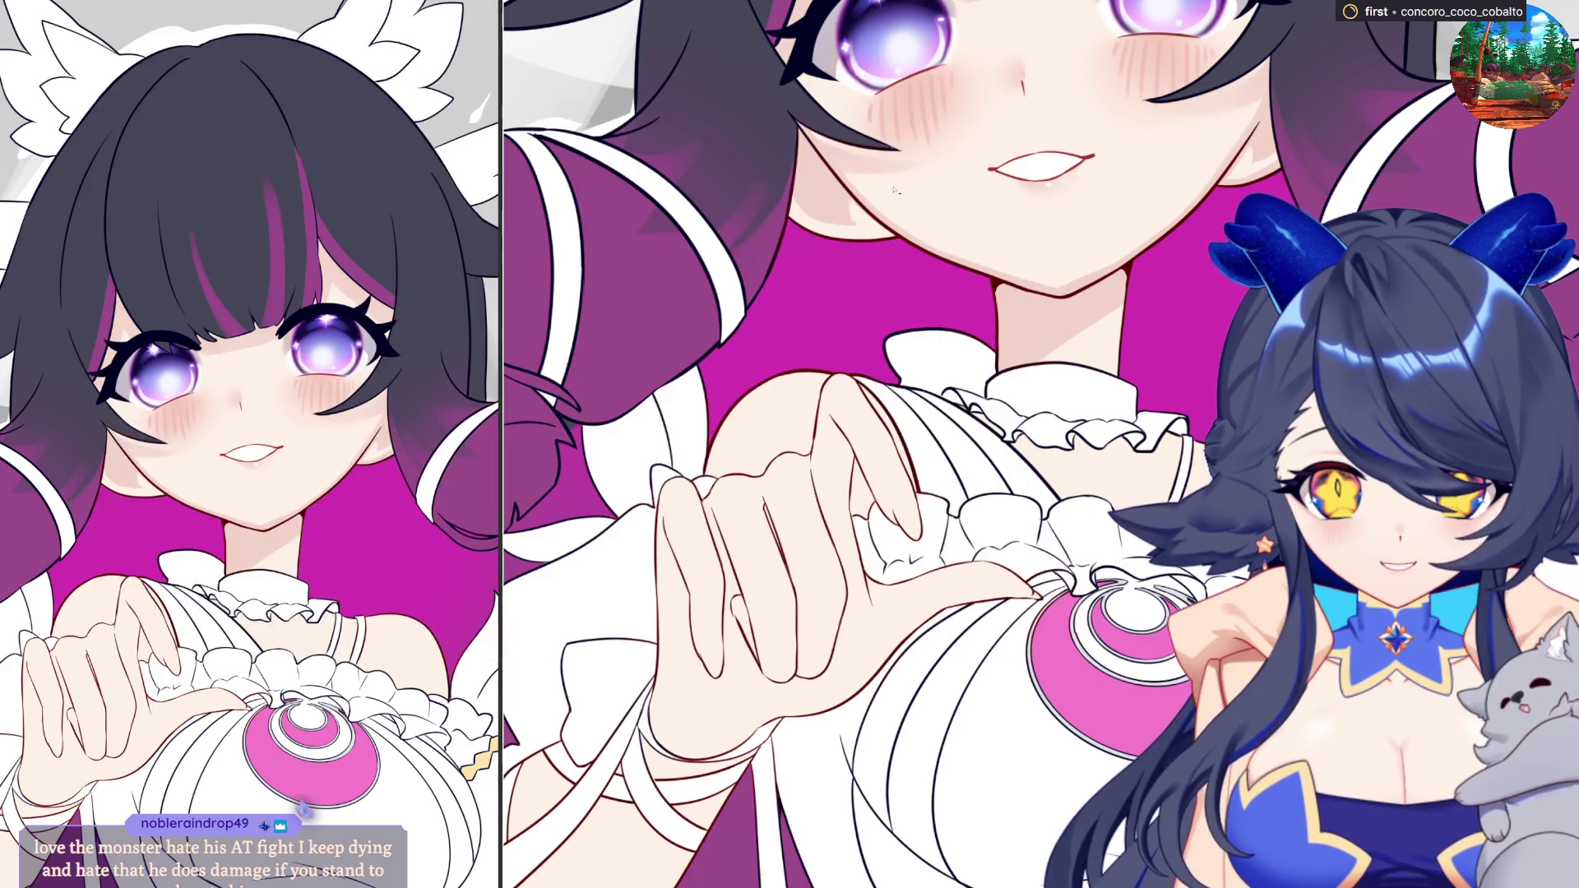
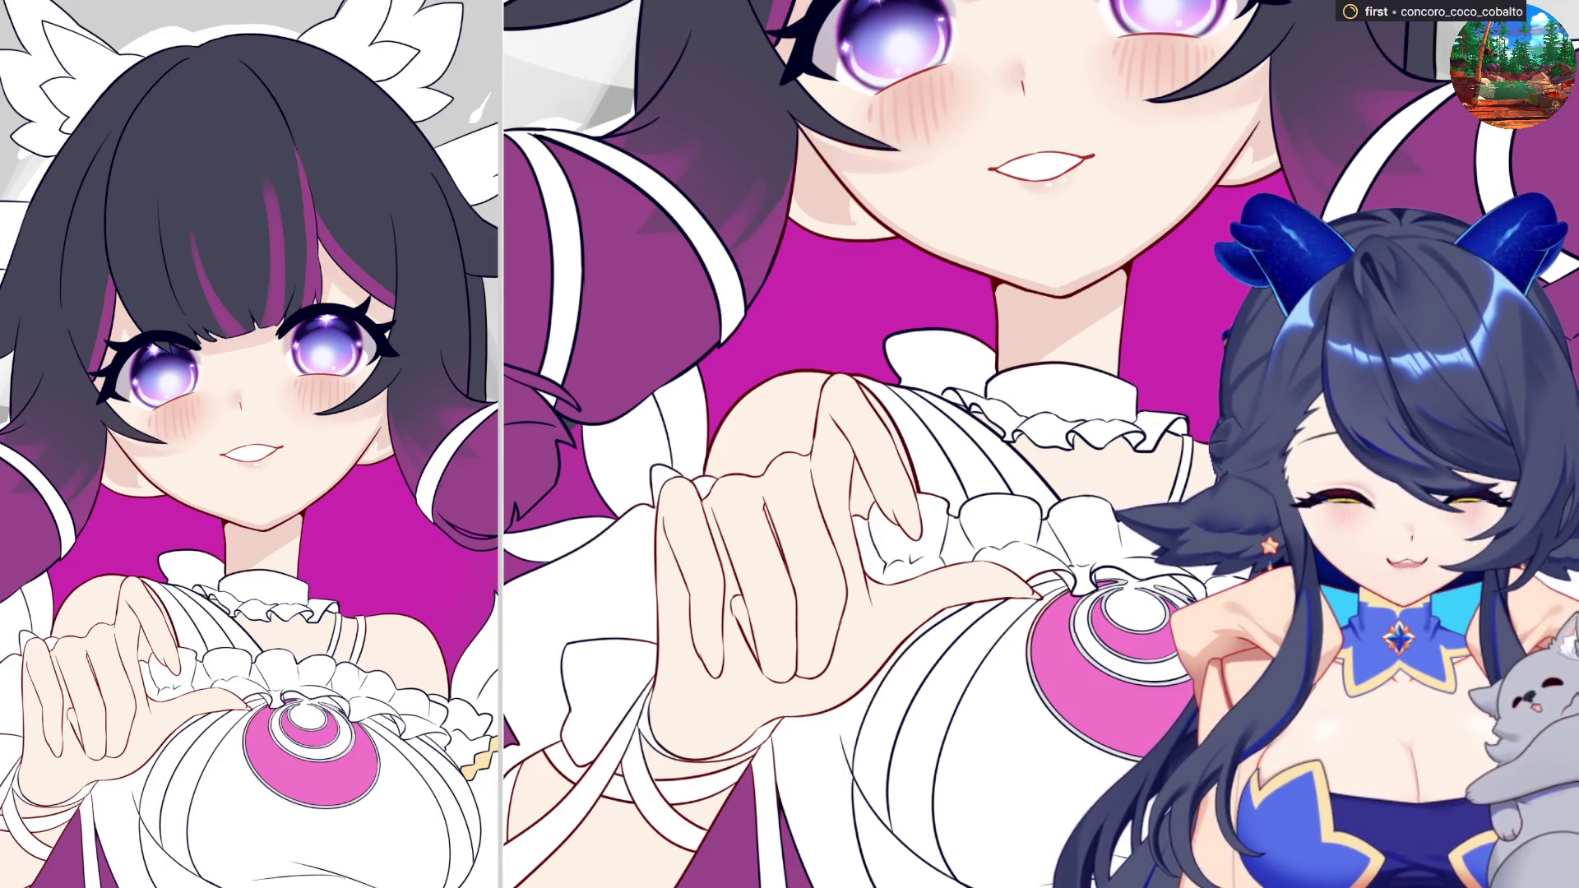
- Scroll down the canvas to bring the long hair strands on the left into view
scroll(1080, 466, down, 2)
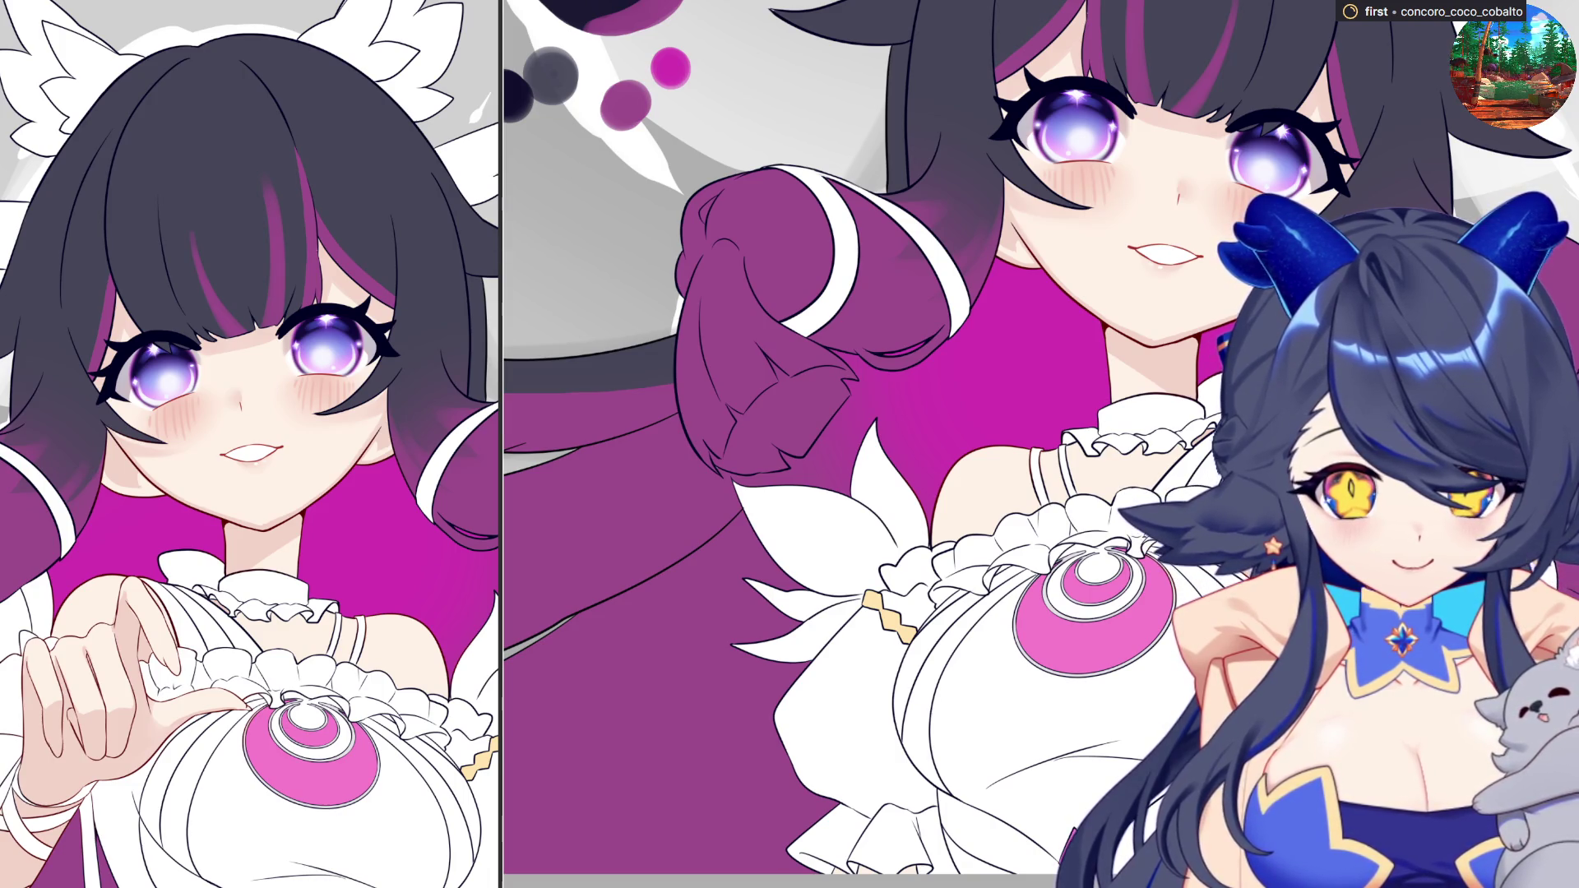
key(ctrl+minus)
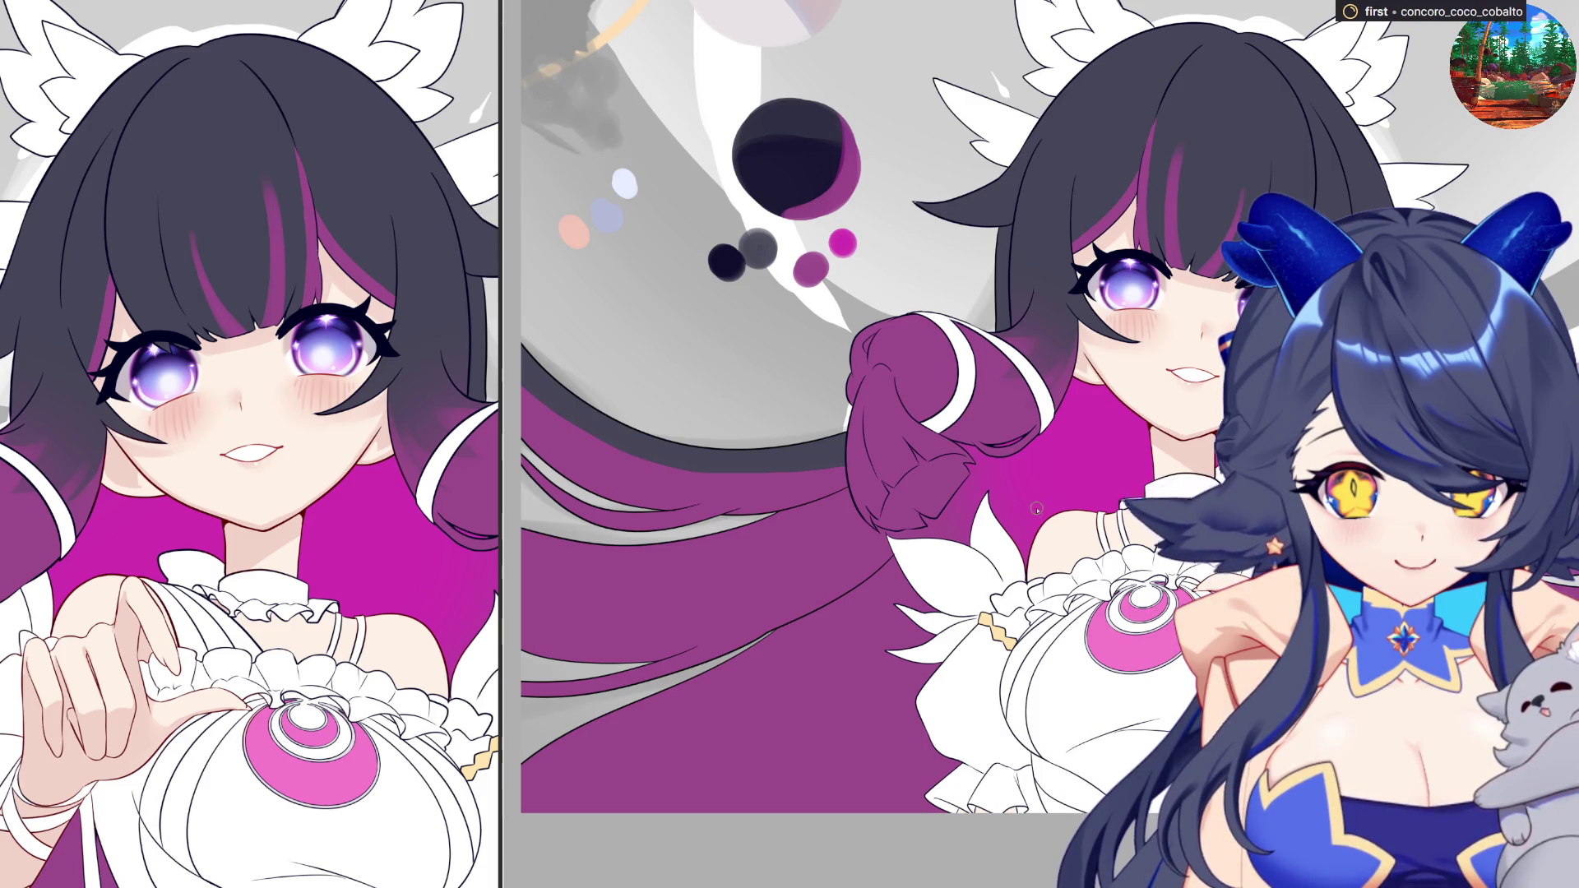
key(ctrl+plus)
key(ctrl+plus)
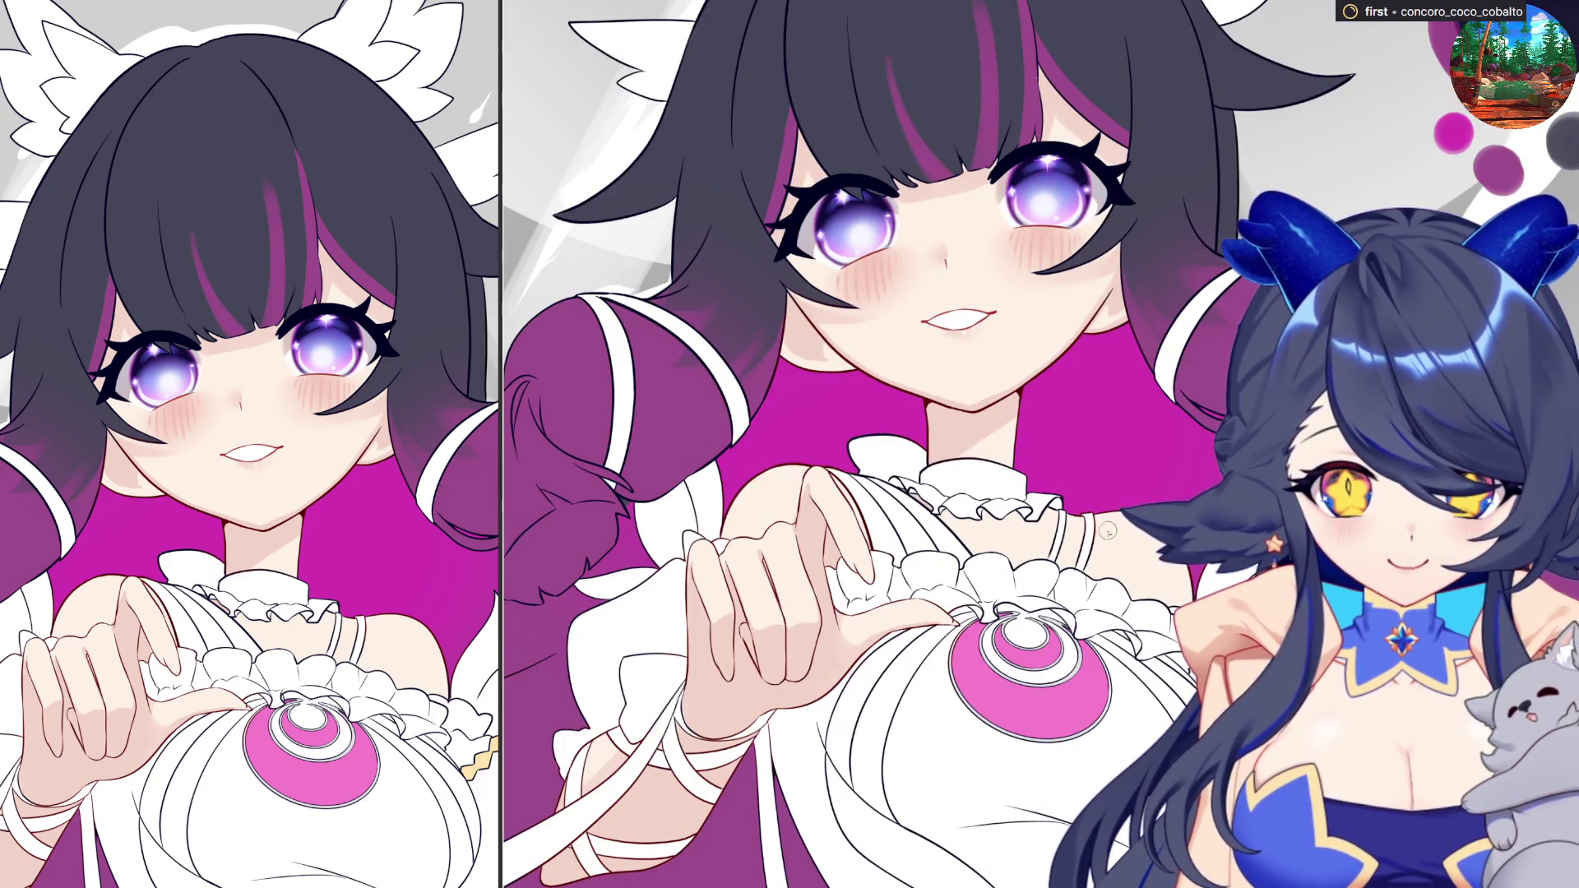
scroll(1181, 552, left, 5)
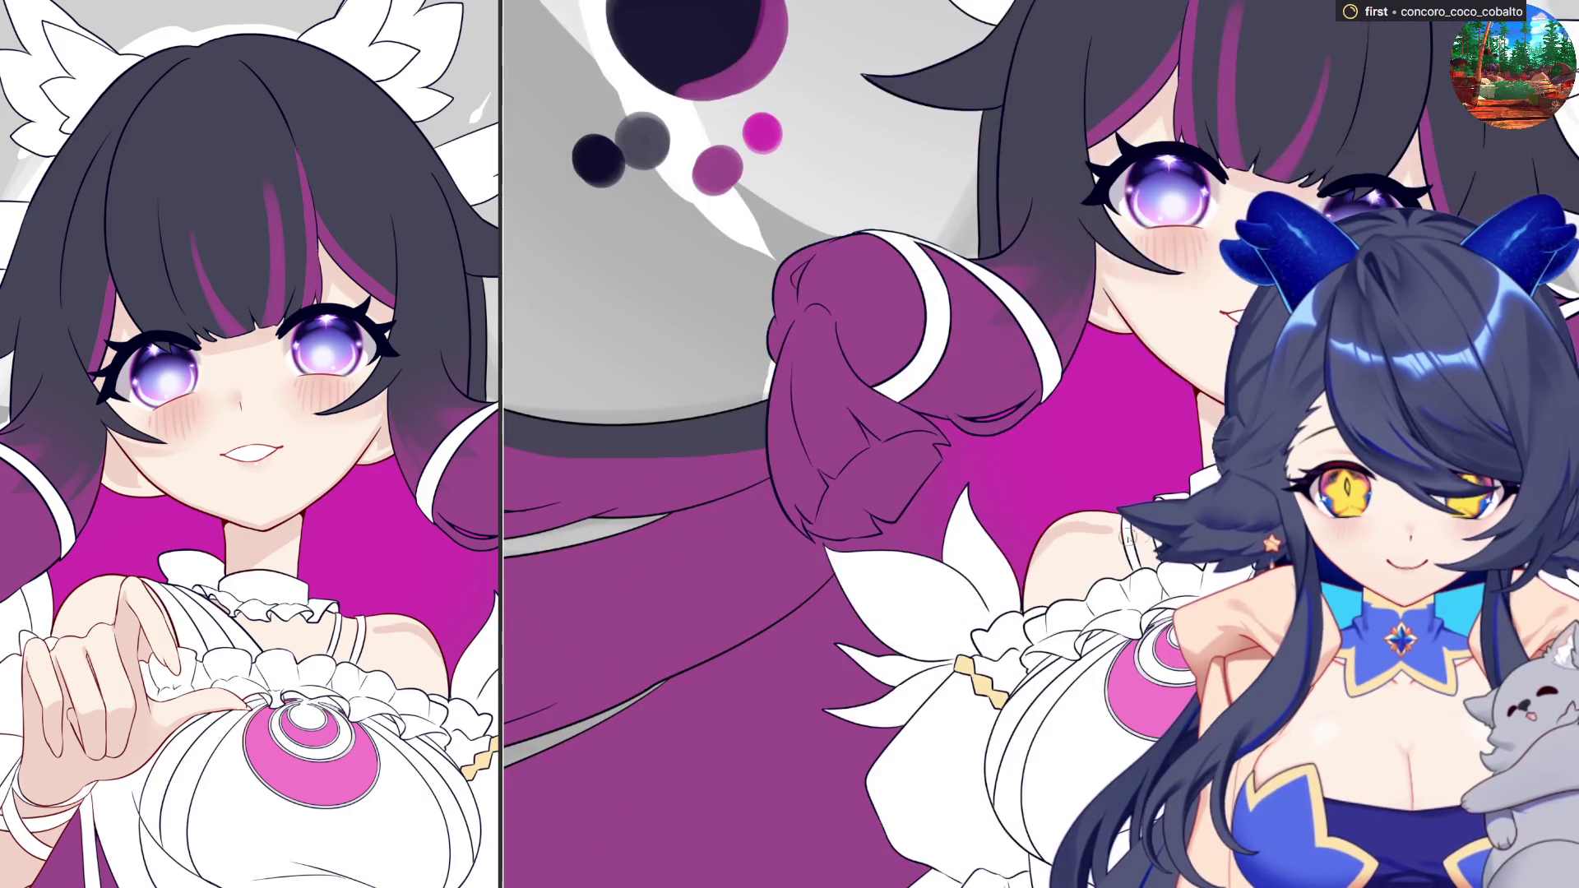
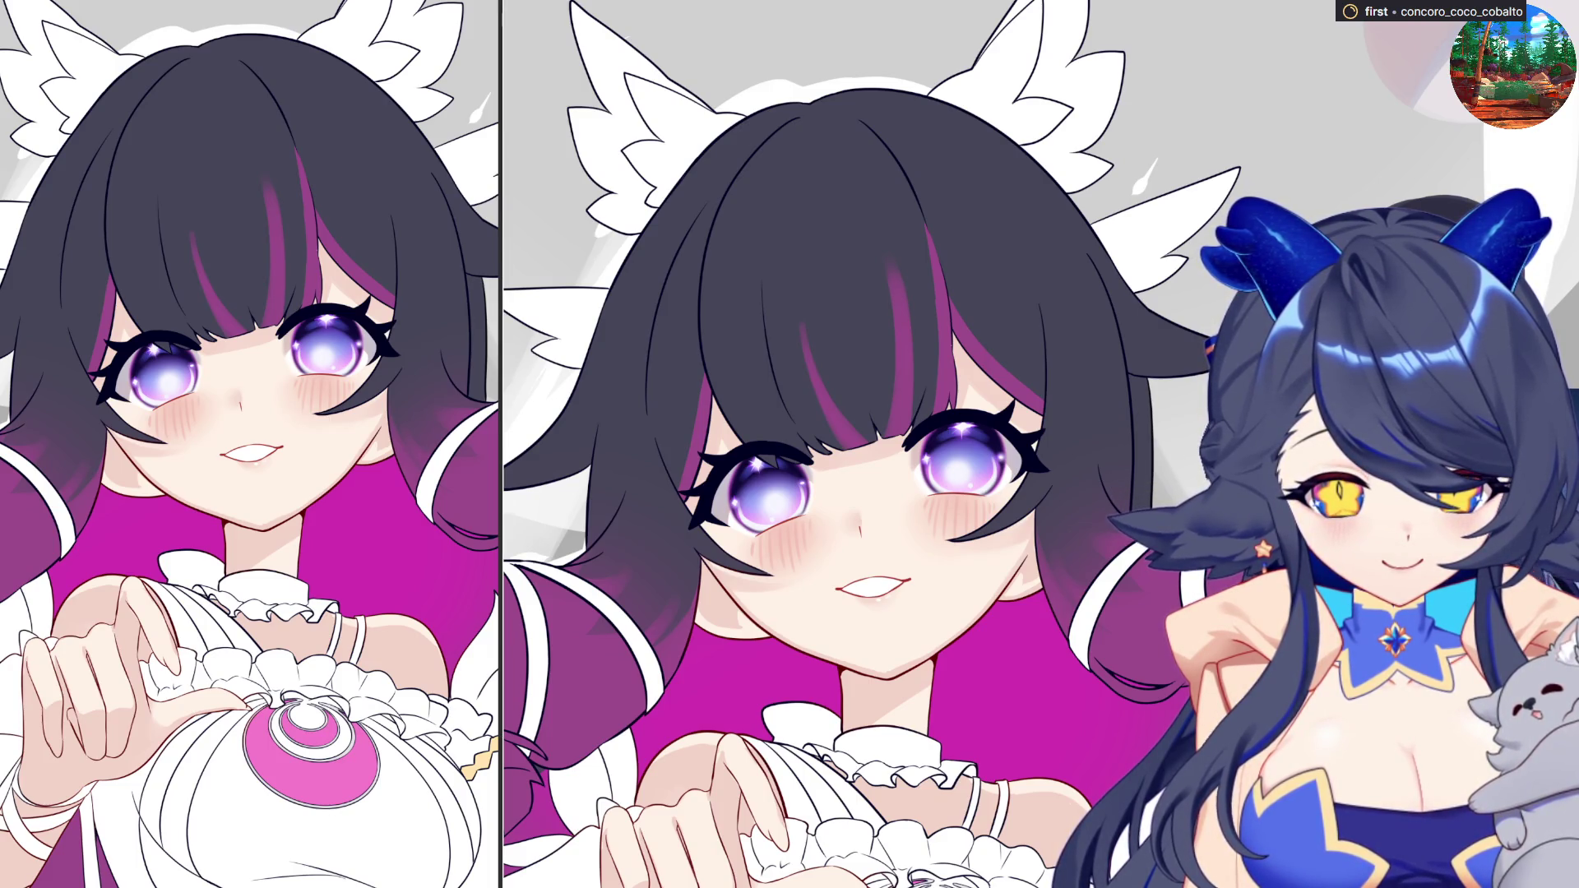
- Paint a rounded peach blob, cross it with a softened dark grey curve, then dab solid peach
mouse_move(1291, 177)
mouse_down()
mouse_move(1328, 126)
mouse_move(1338, 149)
mouse_up()
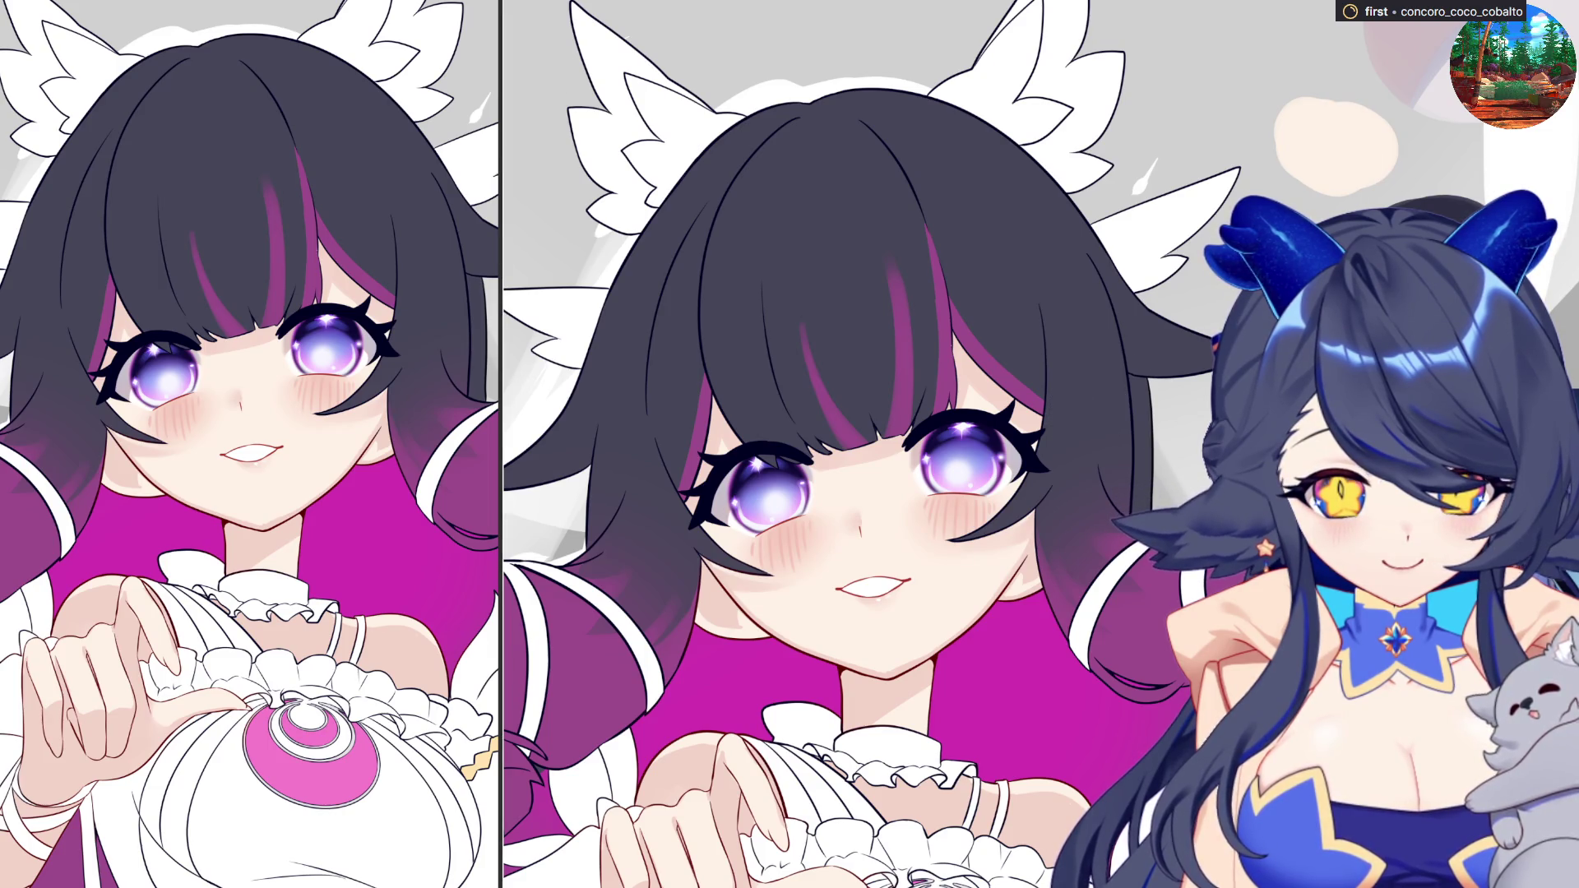
drag(1300, 168, 1319, 165)
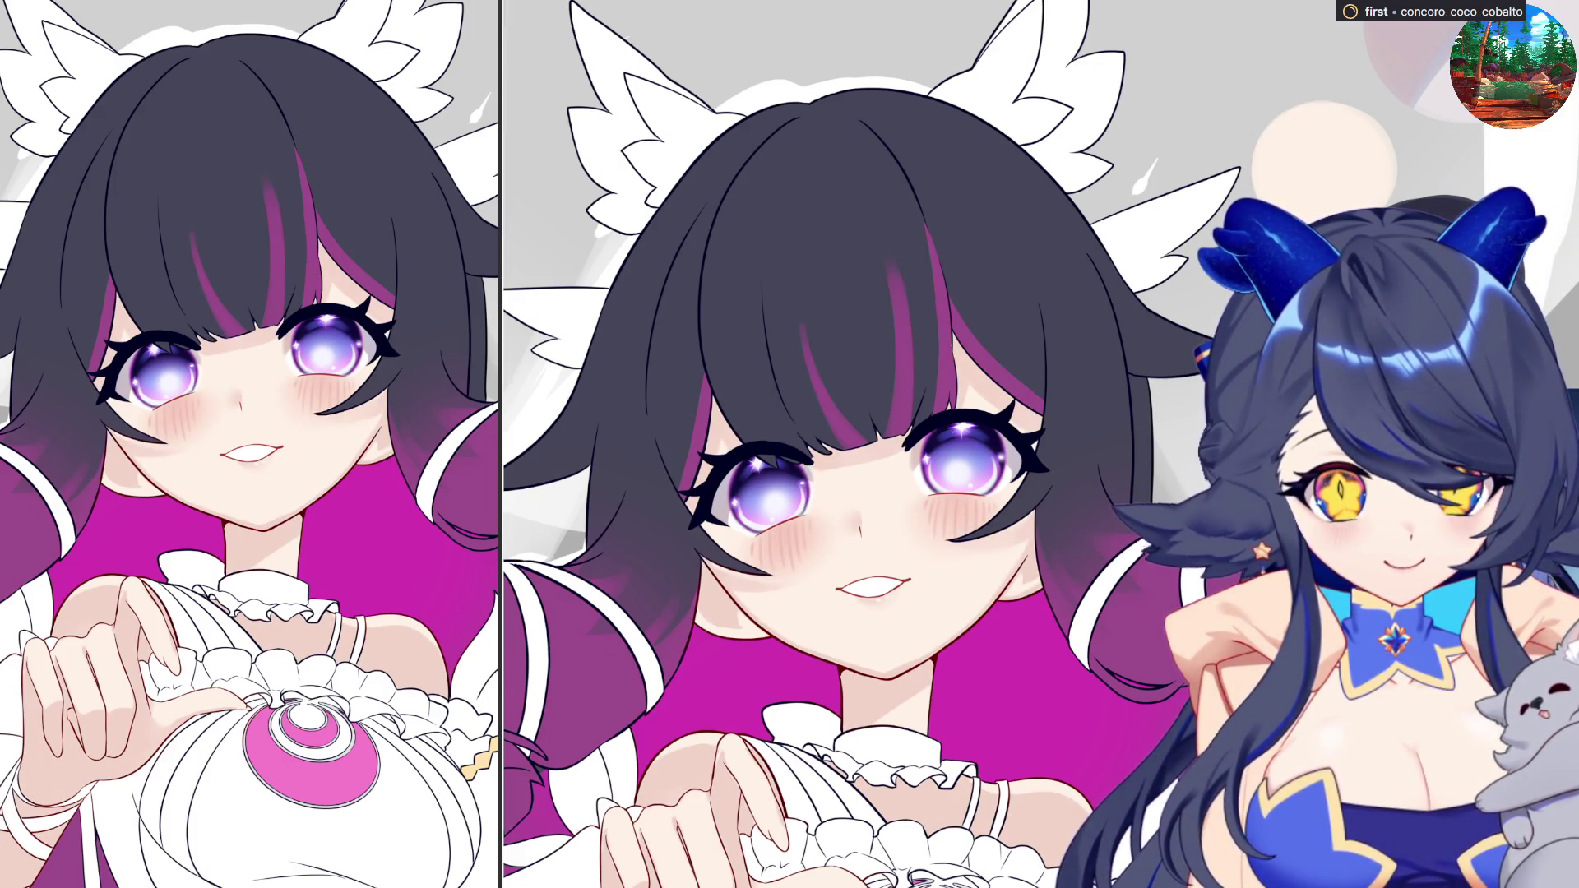
drag(1385, 124, 1318, 195)
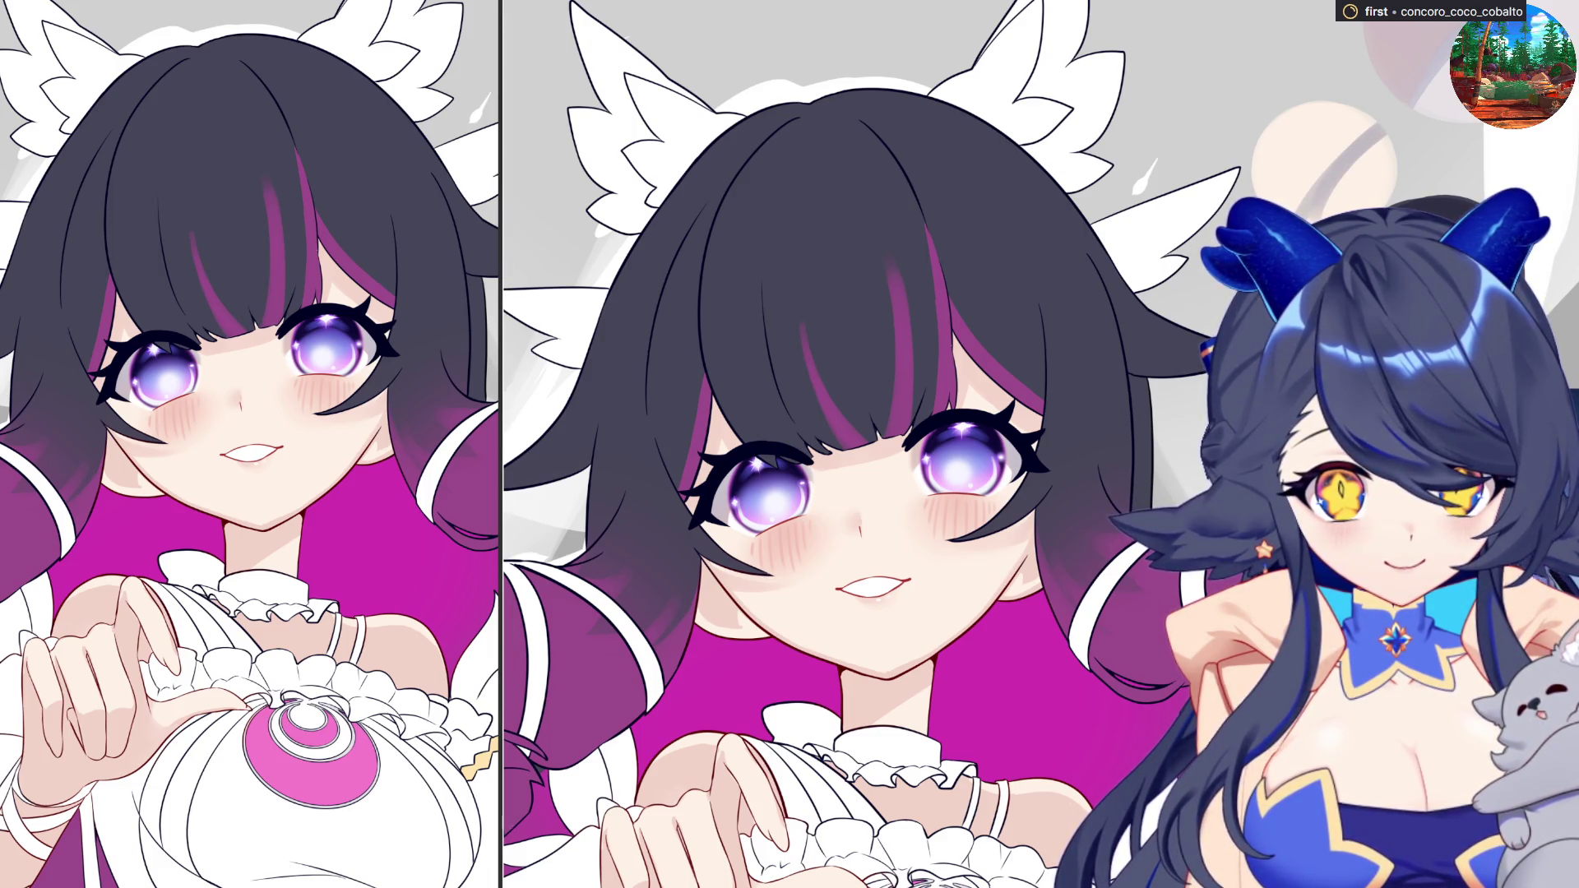
mouse_move(1365, 189)
mouse_down()
mouse_move(1327, 127)
mouse_move(1307, 168)
mouse_up()
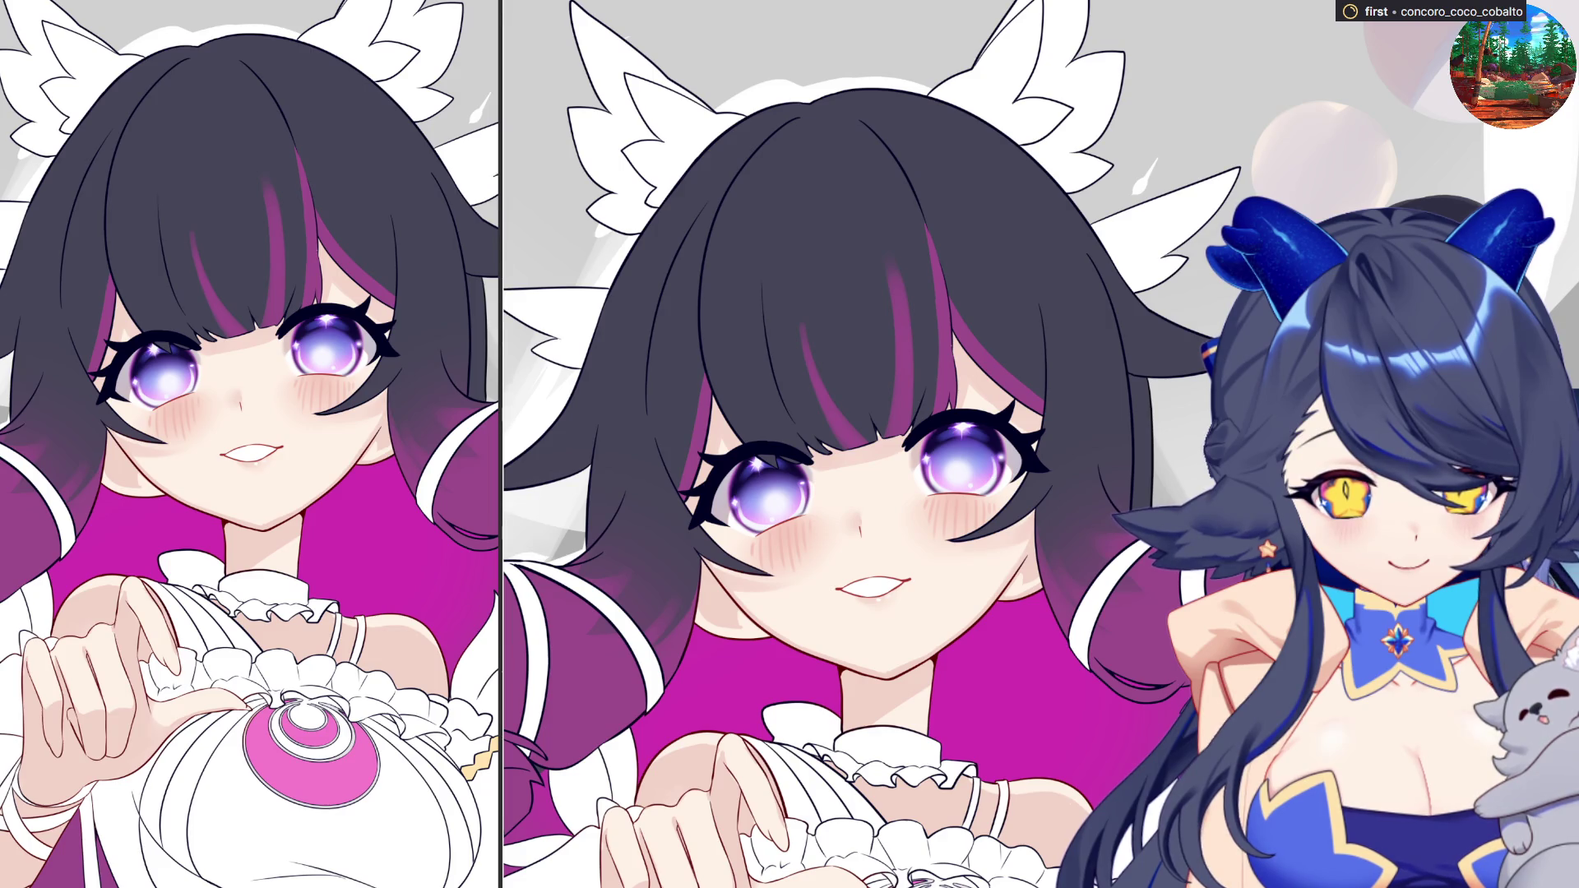
click(1324, 160)
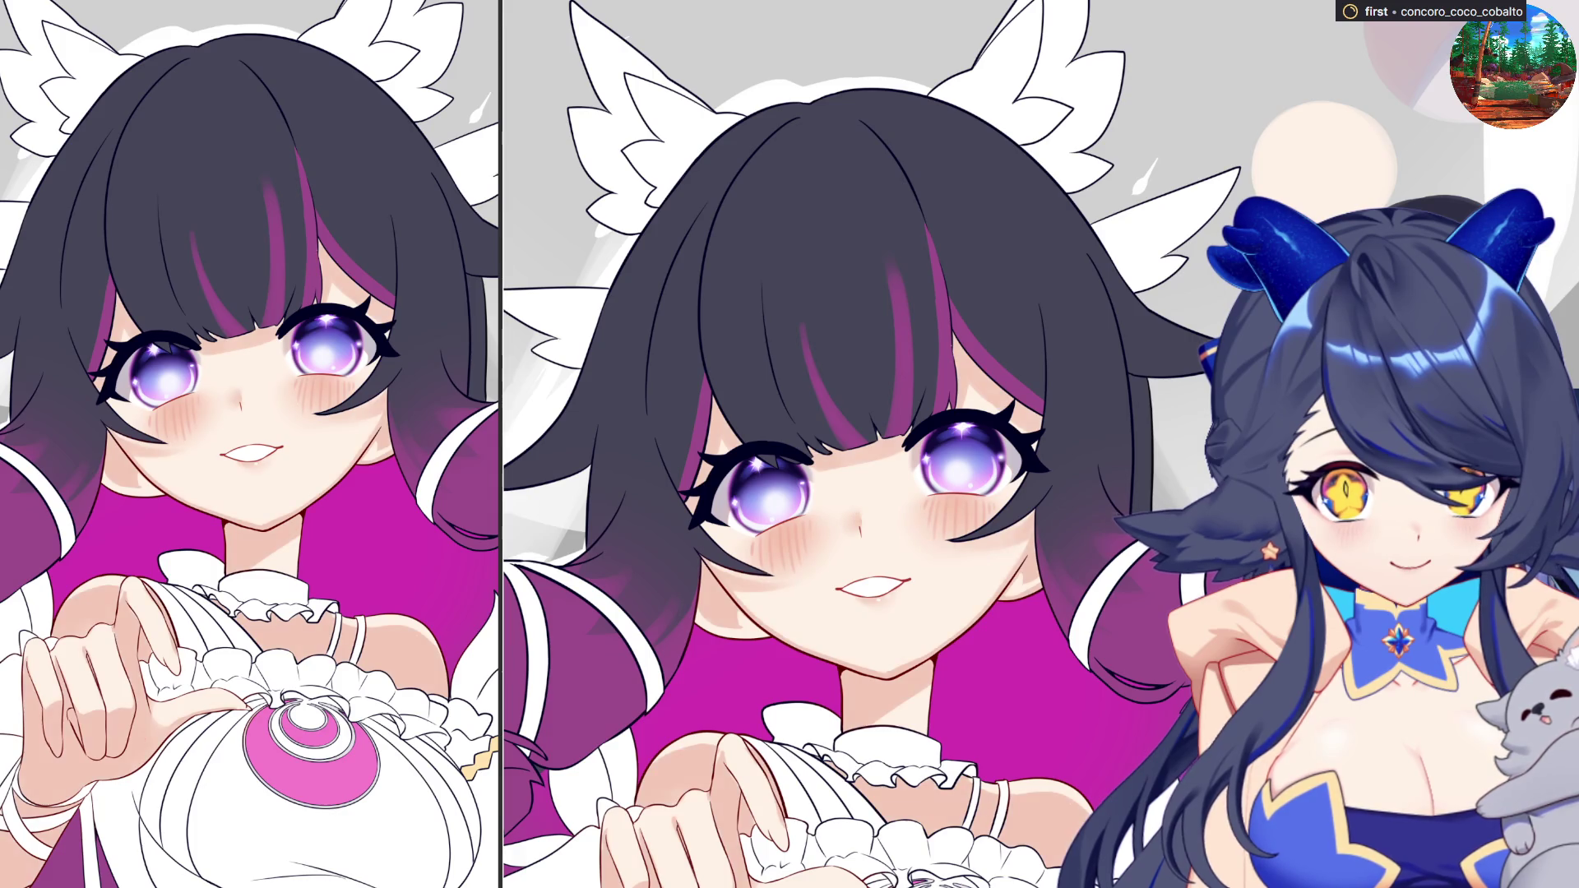
- Adjust the canvas view and enlarge the brush (E) for painting the hair and face colours
scroll(1184, 429, down, 1)
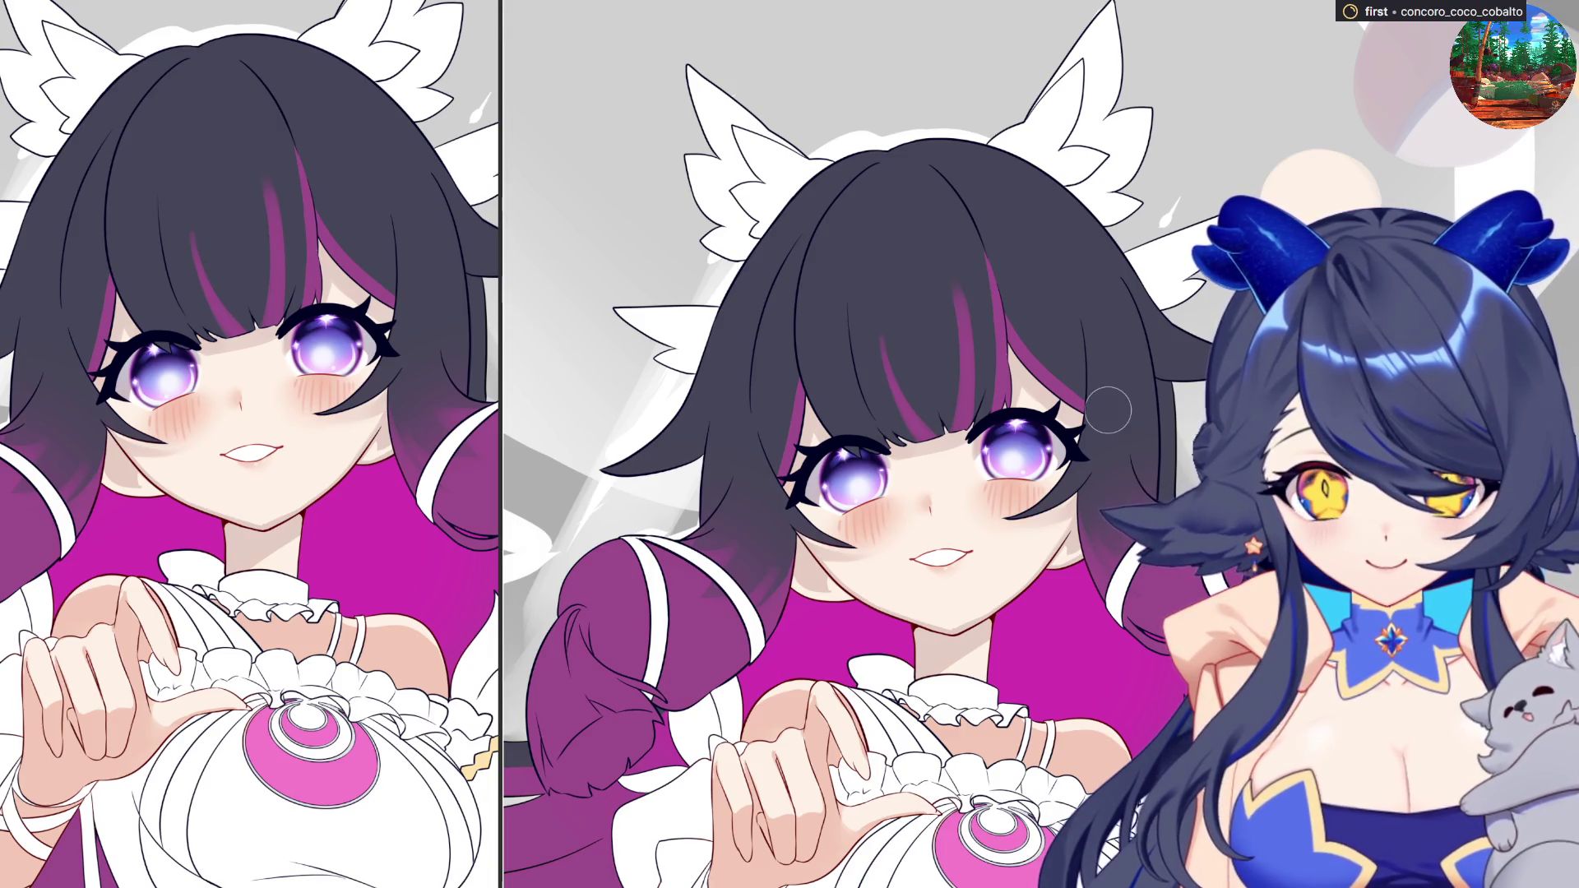
scroll(1108, 411, down, 3)
scroll(1057, 629, up, 5)
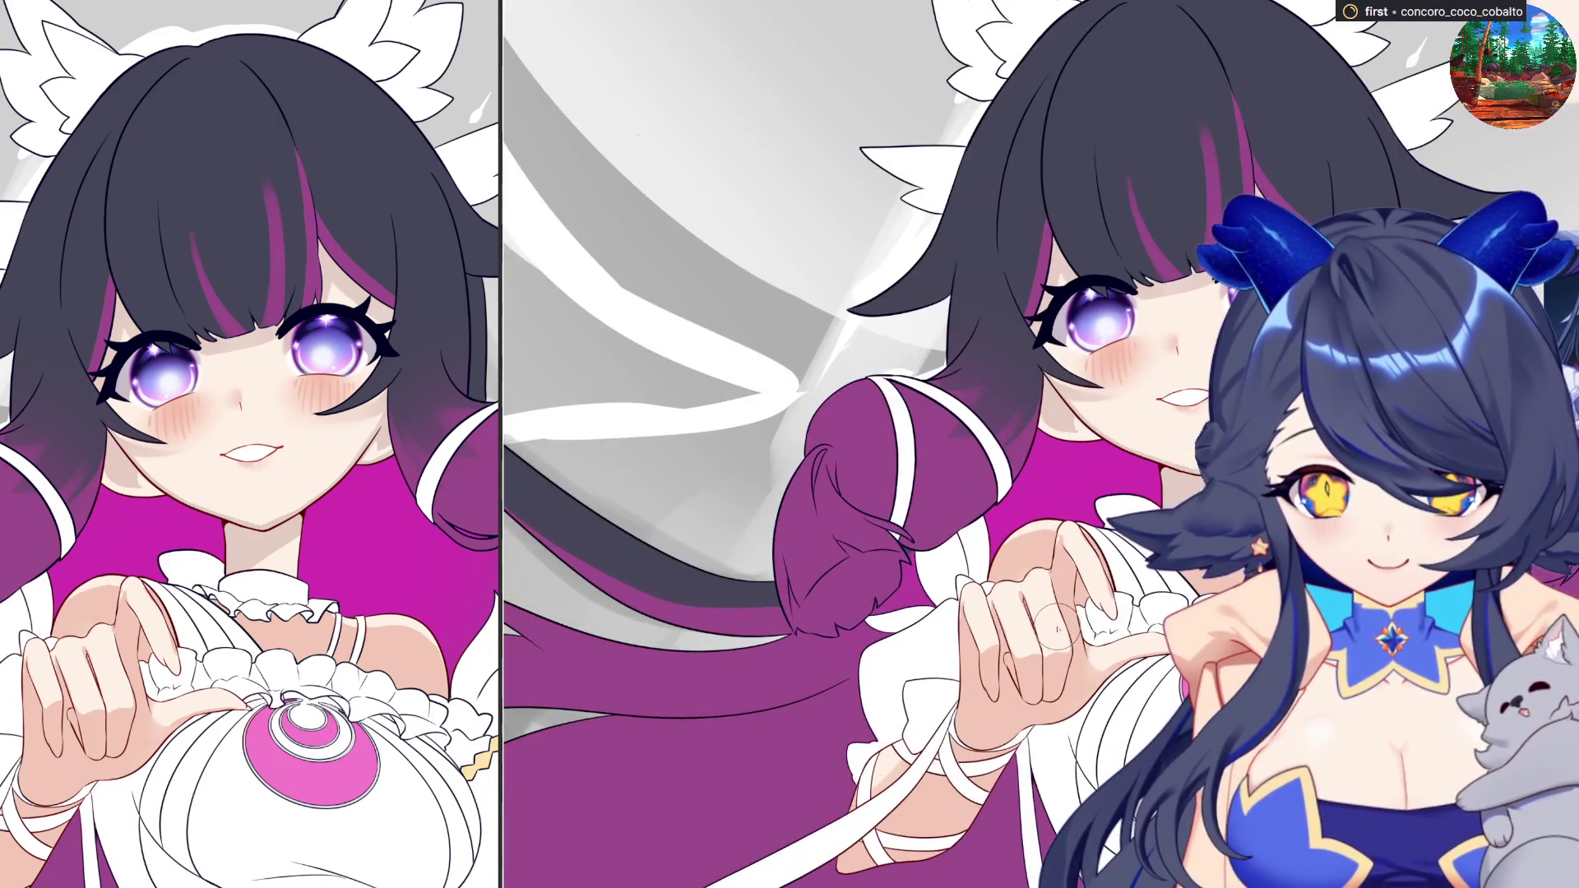
key(e)
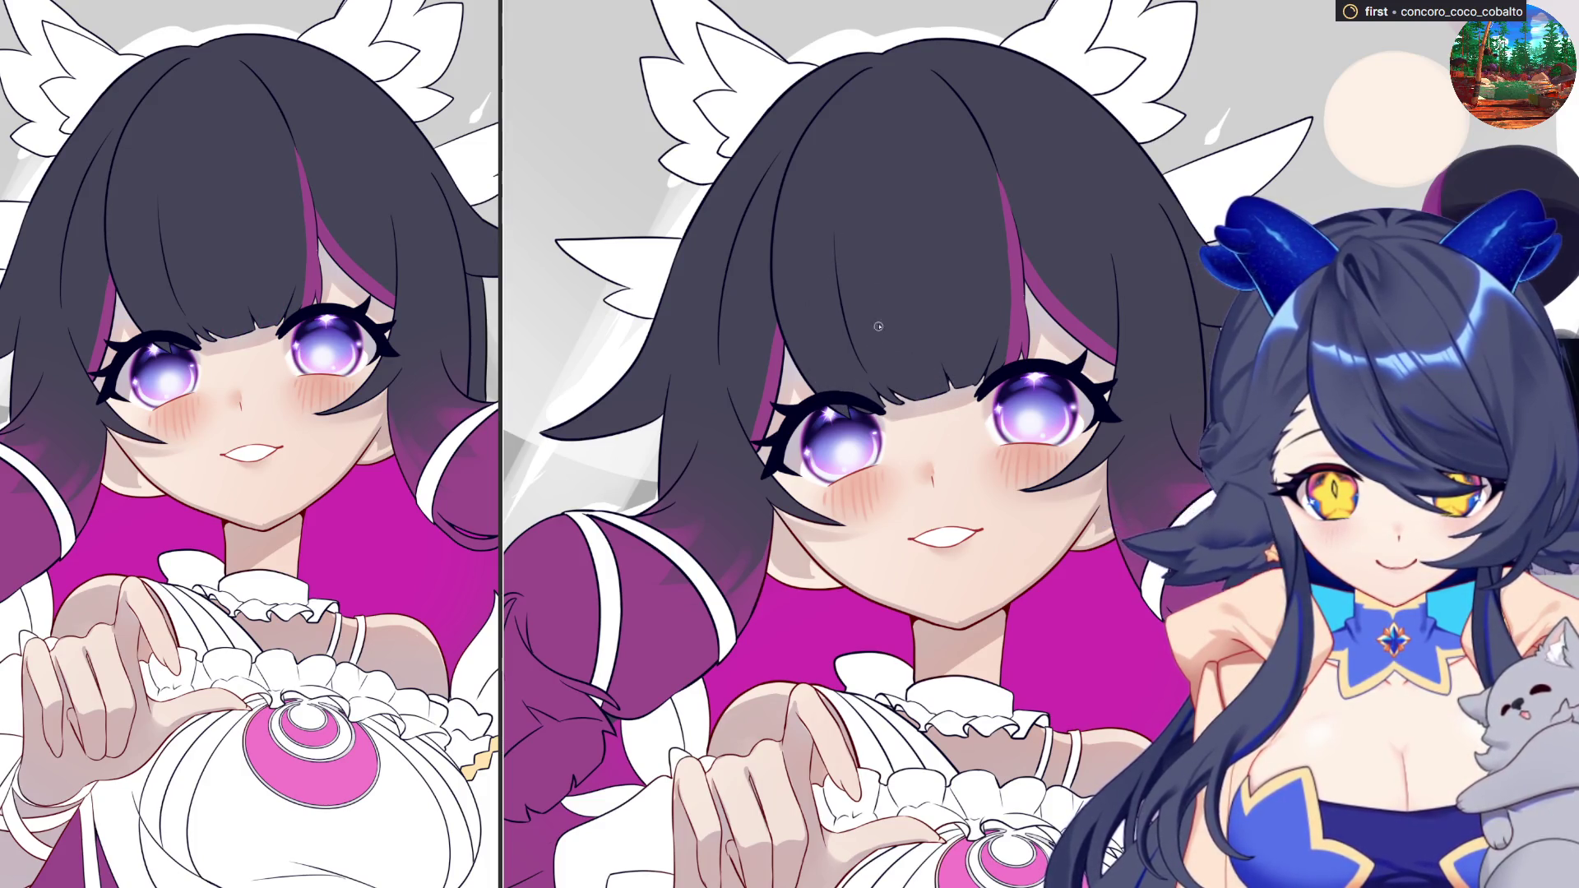
- Paint a magenta streak into the dark bangs, widening and extending it down toward the eye
drag(884, 362, 855, 233)
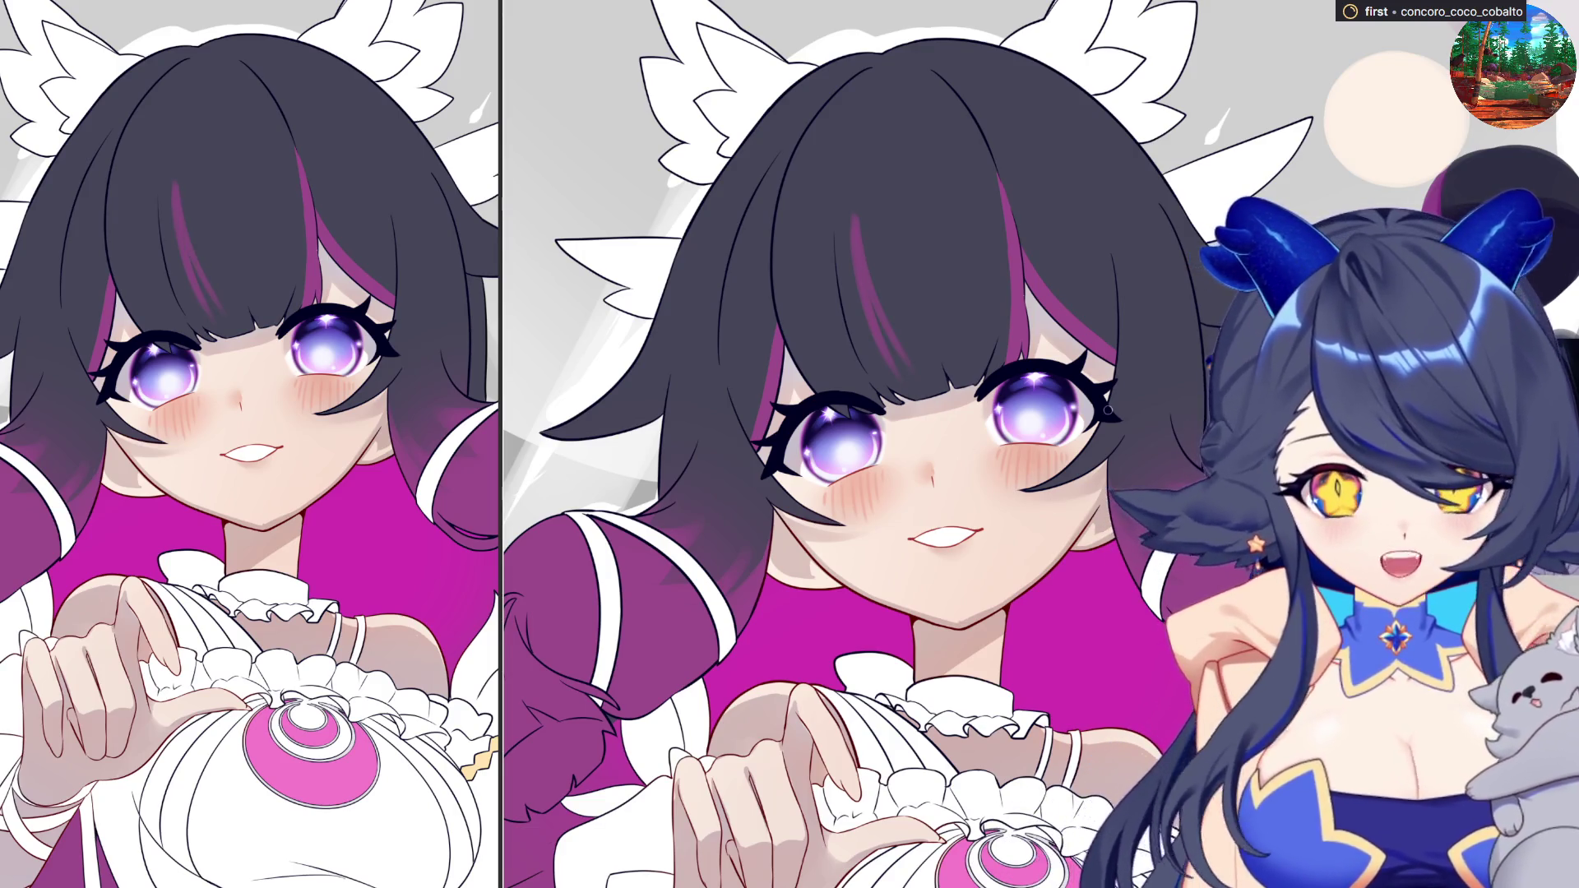
drag(862, 308, 925, 402)
drag(866, 288, 942, 415)
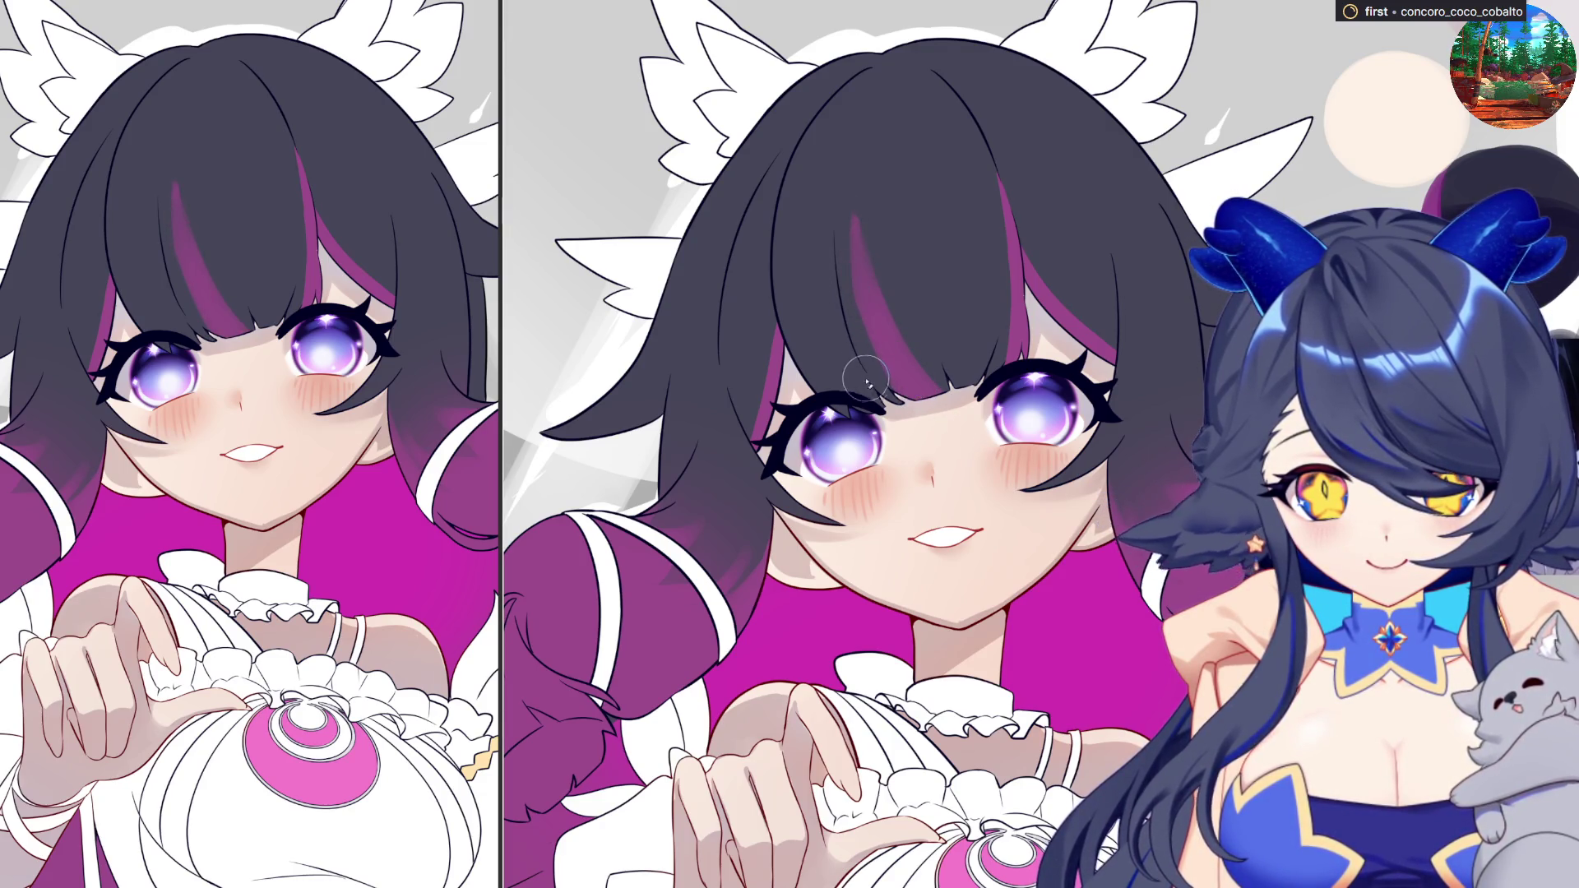
drag(856, 261, 890, 386)
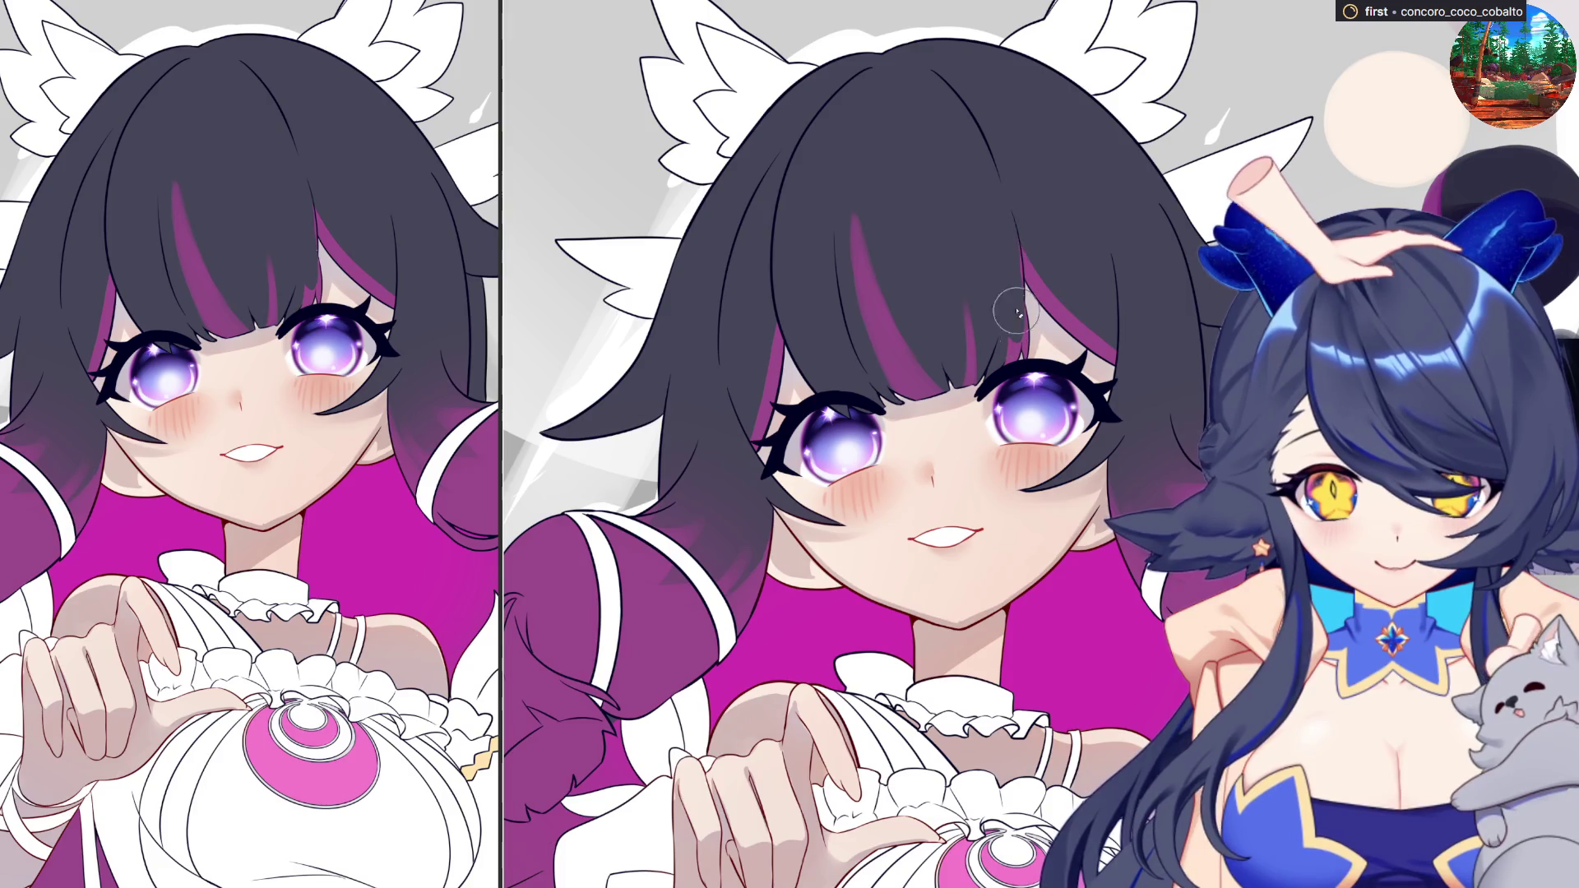
- With a larger brush, lighten the hair strip above the eye and brighten the magenta streak
key(e)
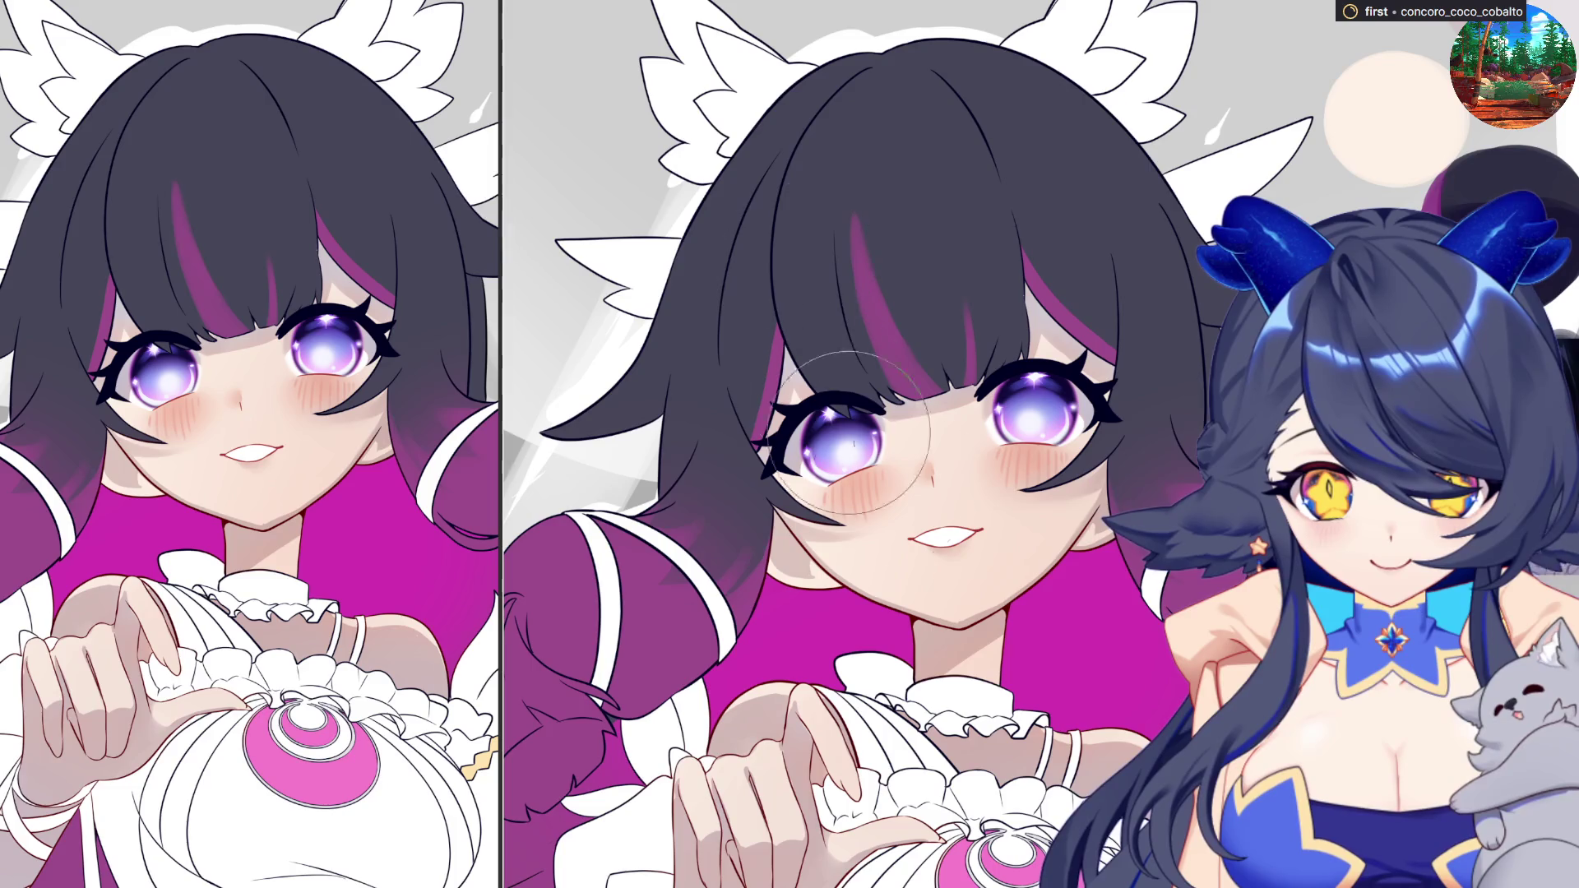
key(b)
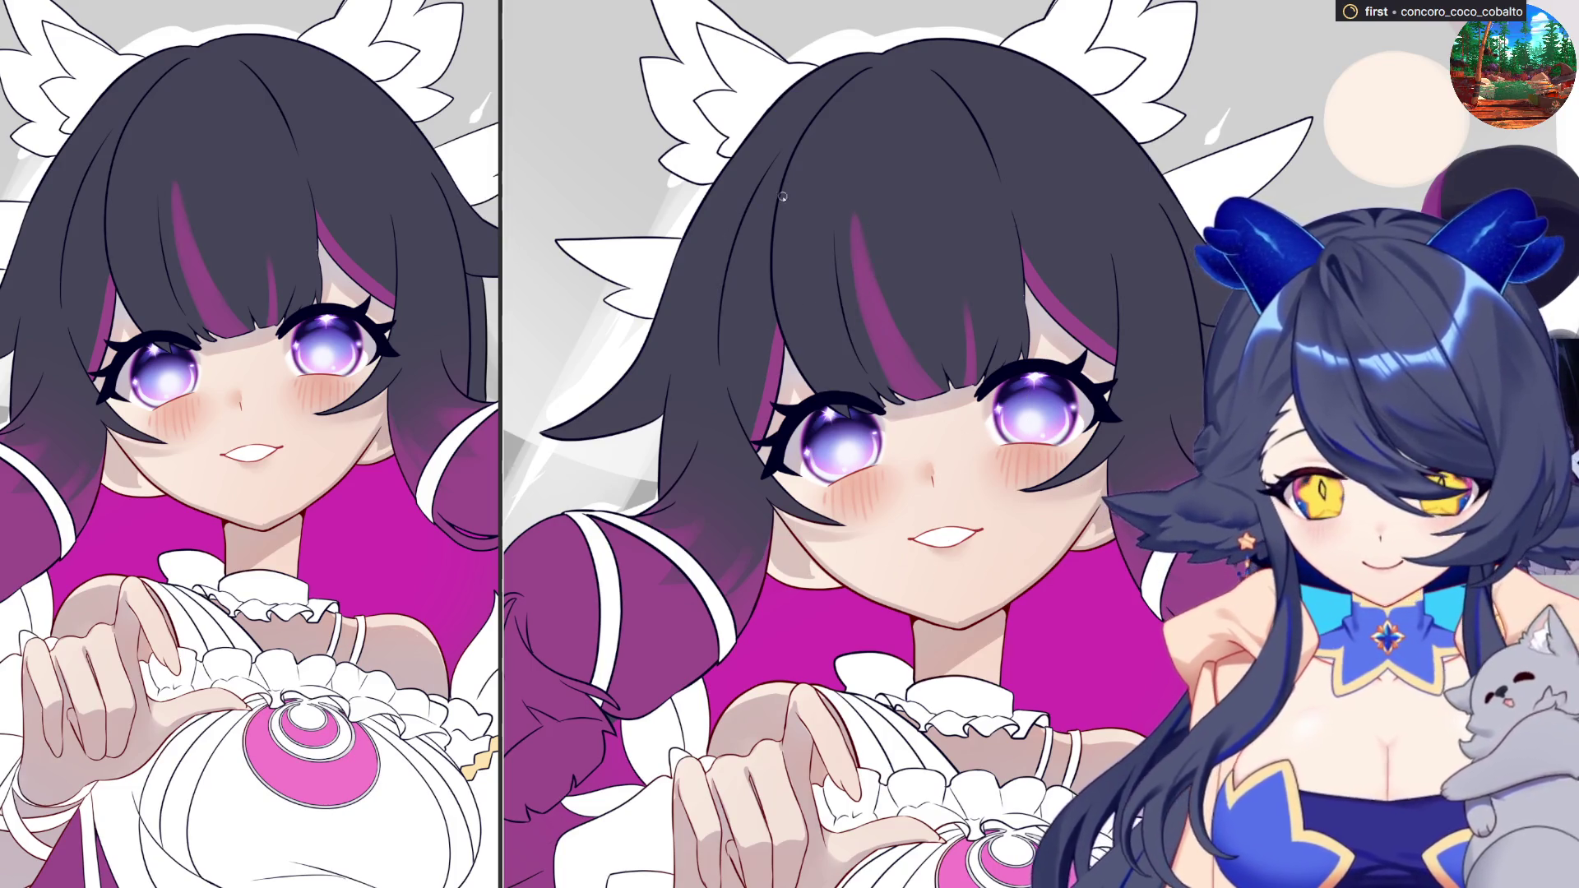
drag(788, 189, 839, 387)
key(ctrl+z)
drag(793, 247, 825, 376)
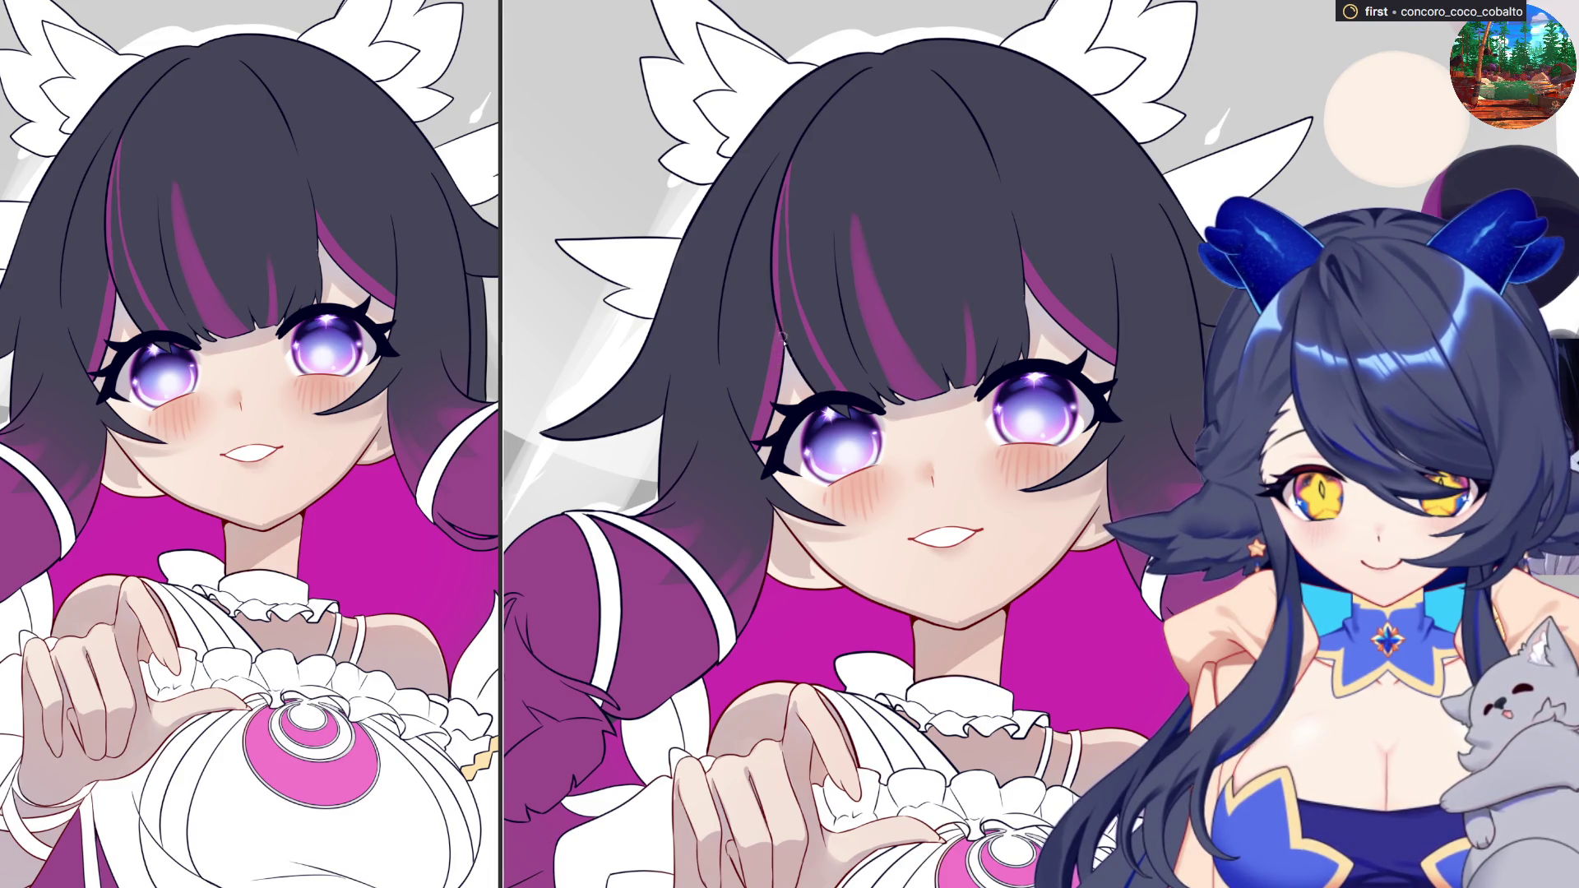
drag(832, 379, 796, 273)
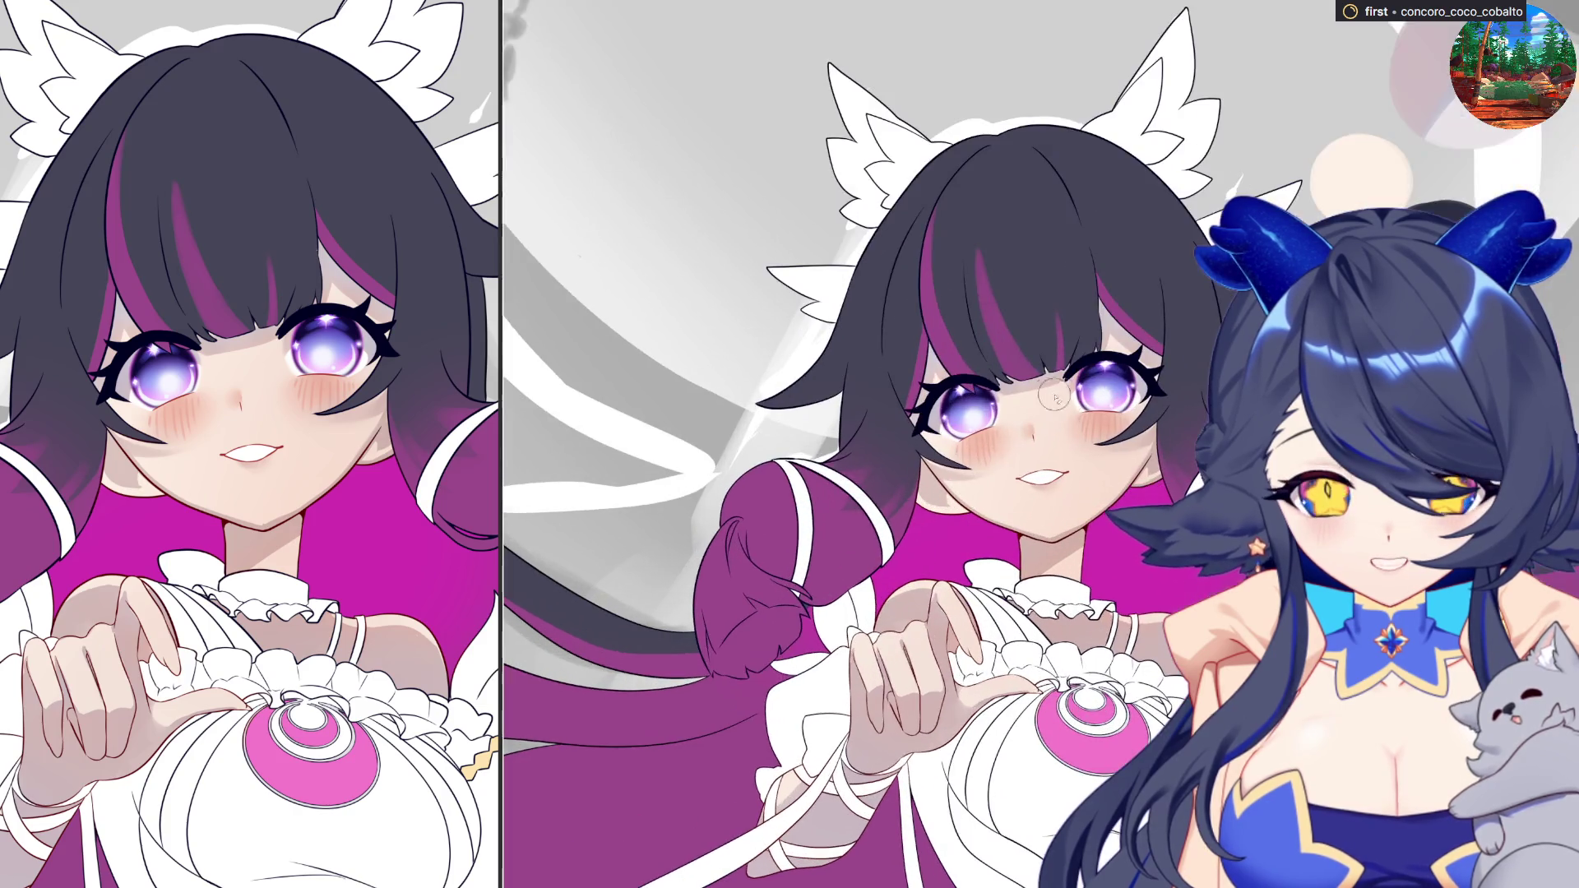
scroll(956, 409, up, 2)
- Scroll the view up while placing the blue-haired maid reference beside the canvas
scroll(957, 409, up, 2)
scroll(1088, 400, up, 1)
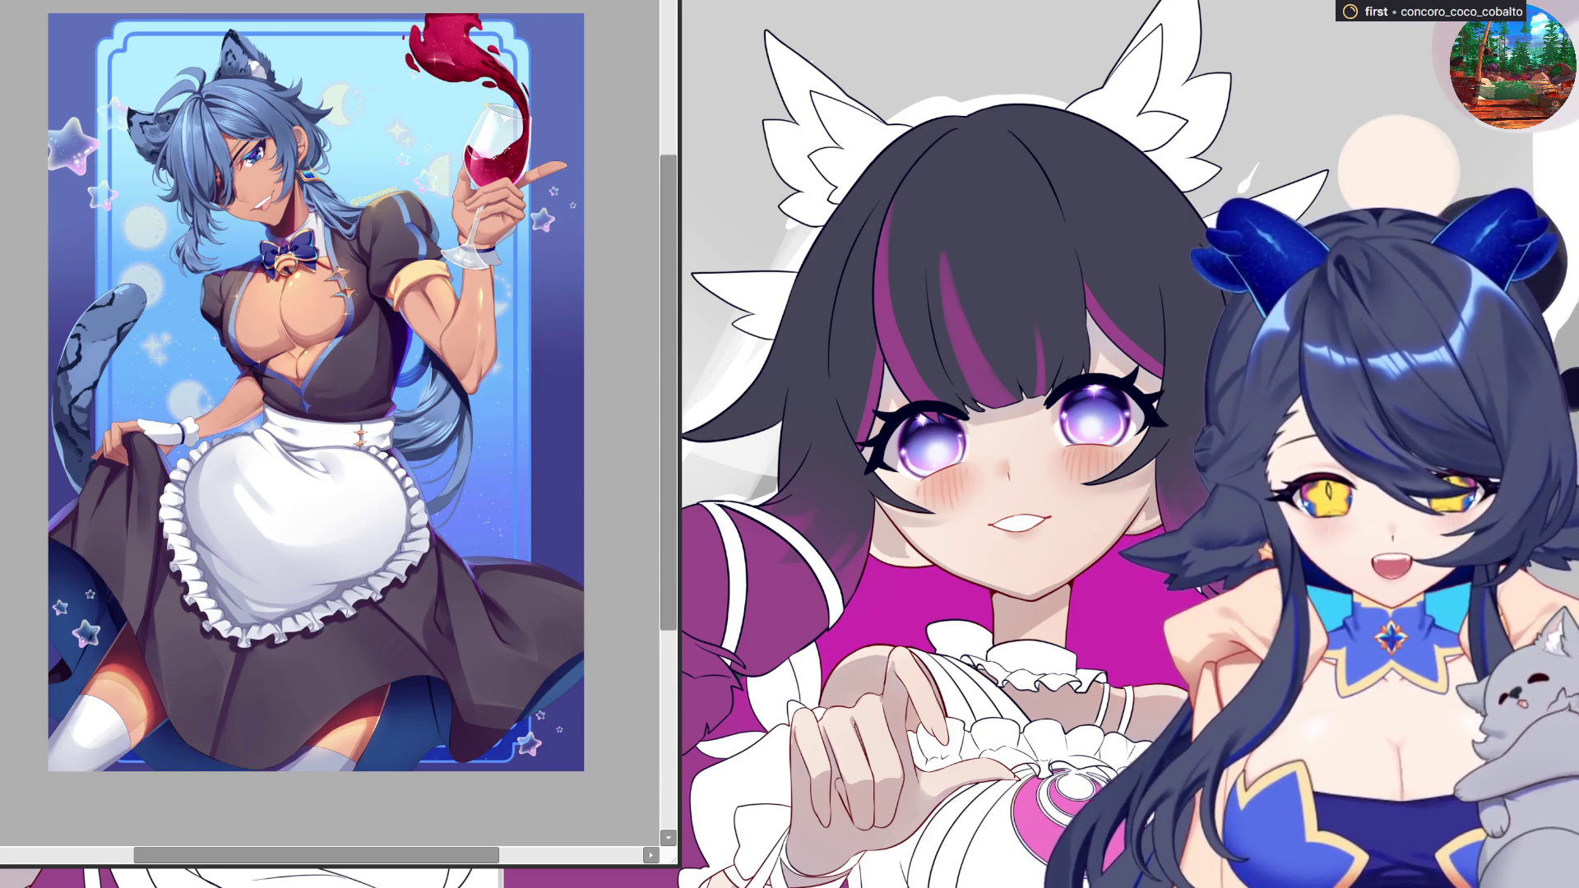
- Hide the maid reference image with Tab to reveal both canvas views
key(Tab)
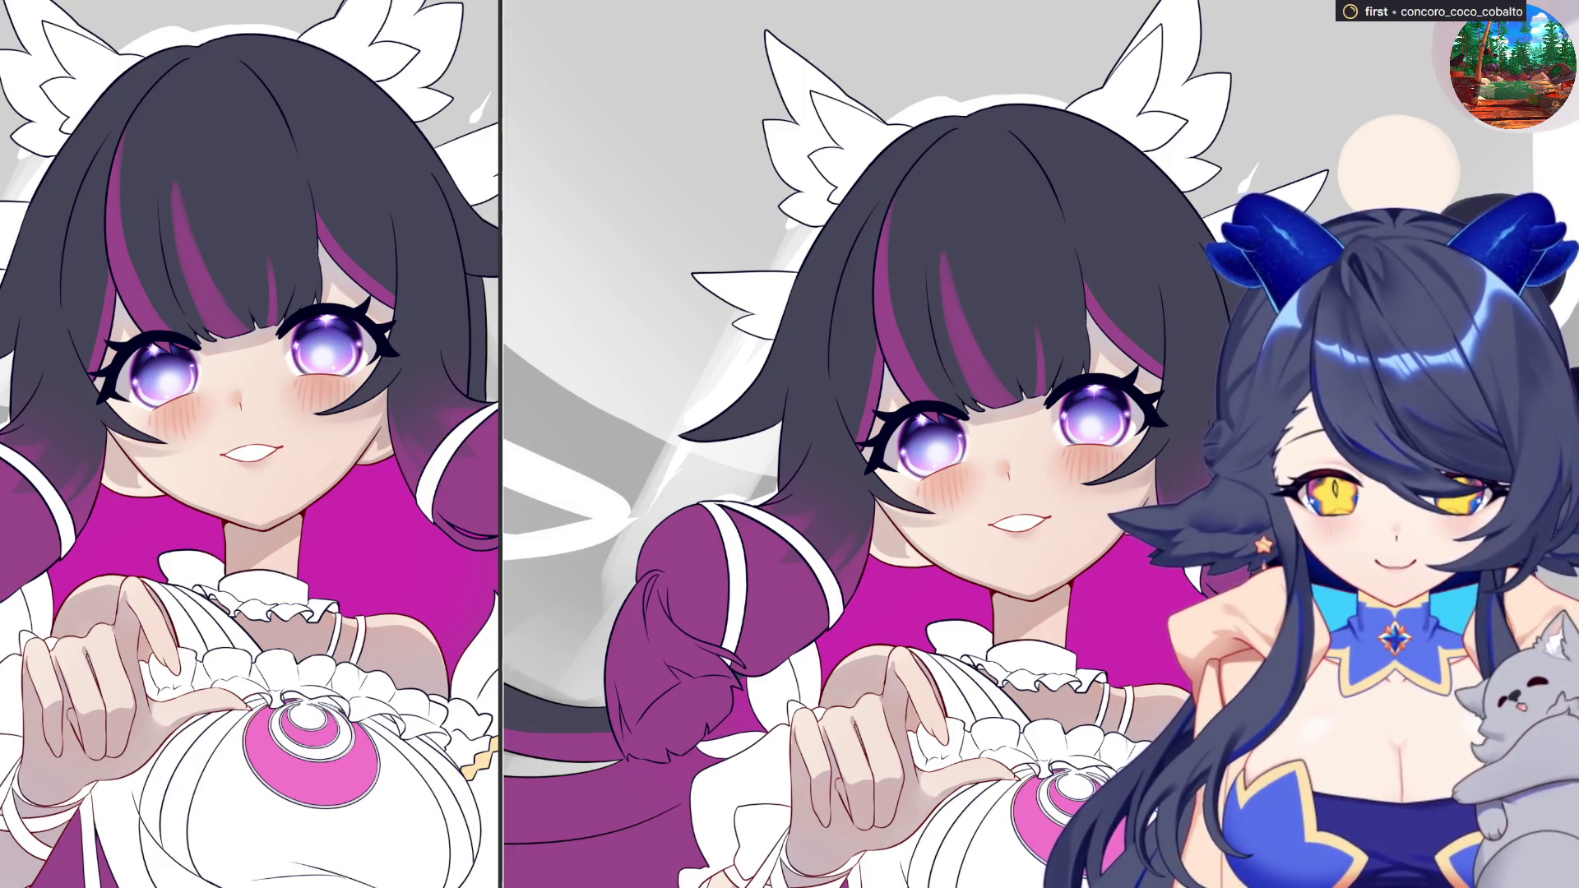
scroll(611, 340, down, 2)
scroll(1192, 384, up, 2)
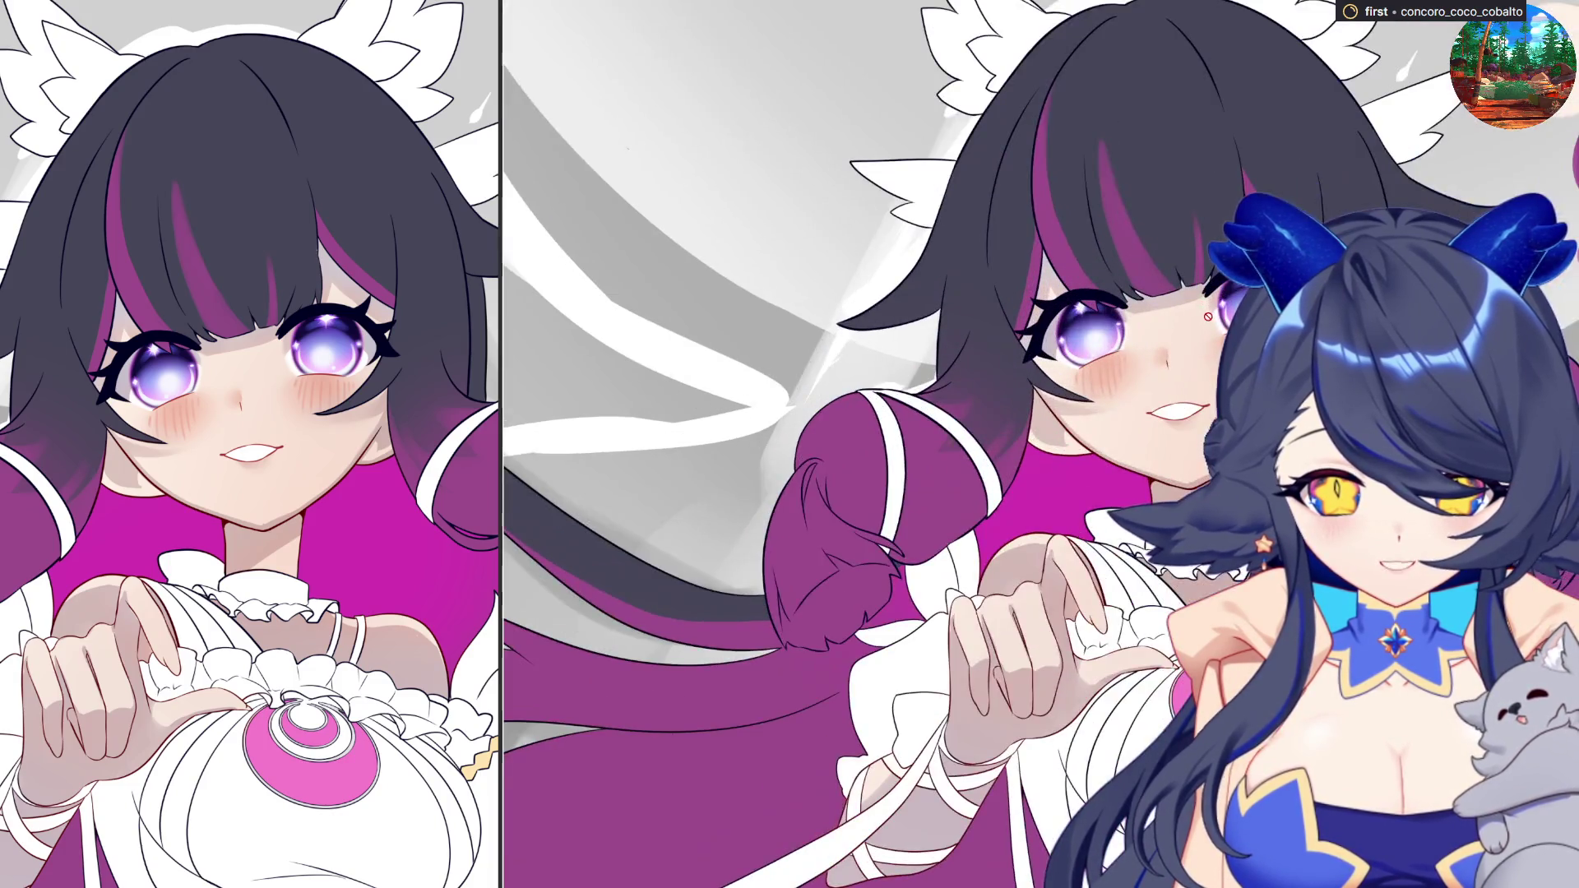
scroll(1192, 384, up, 2)
scroll(1192, 384, up, 2)
scroll(1192, 384, down, 3)
scroll(1082, 506, down, 1)
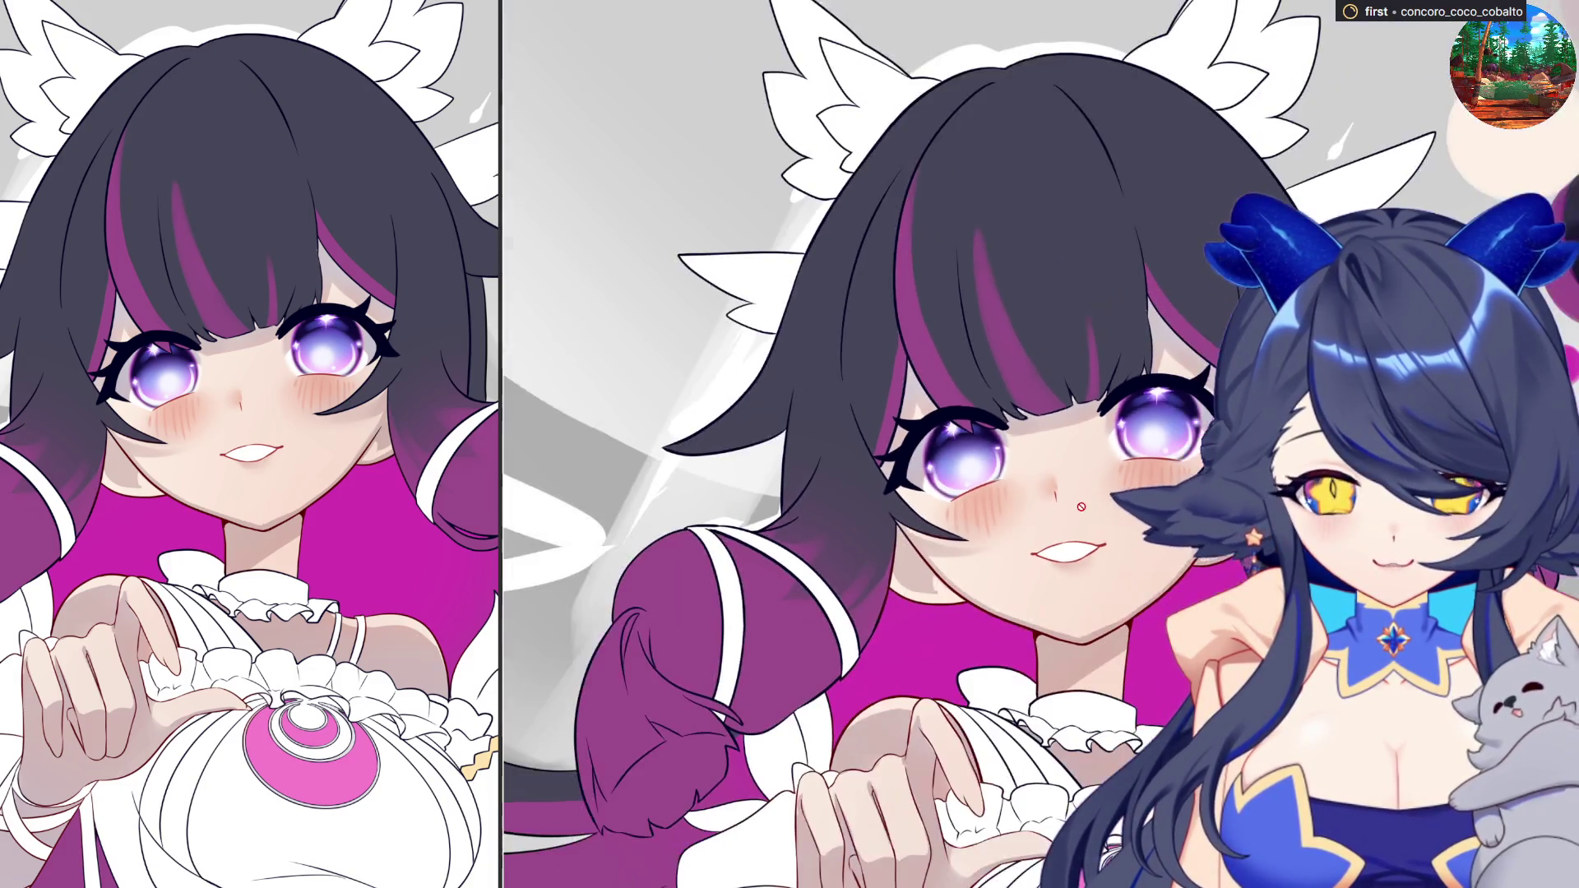
scroll(1065, 503, up, 1)
scroll(1063, 501, up, 1)
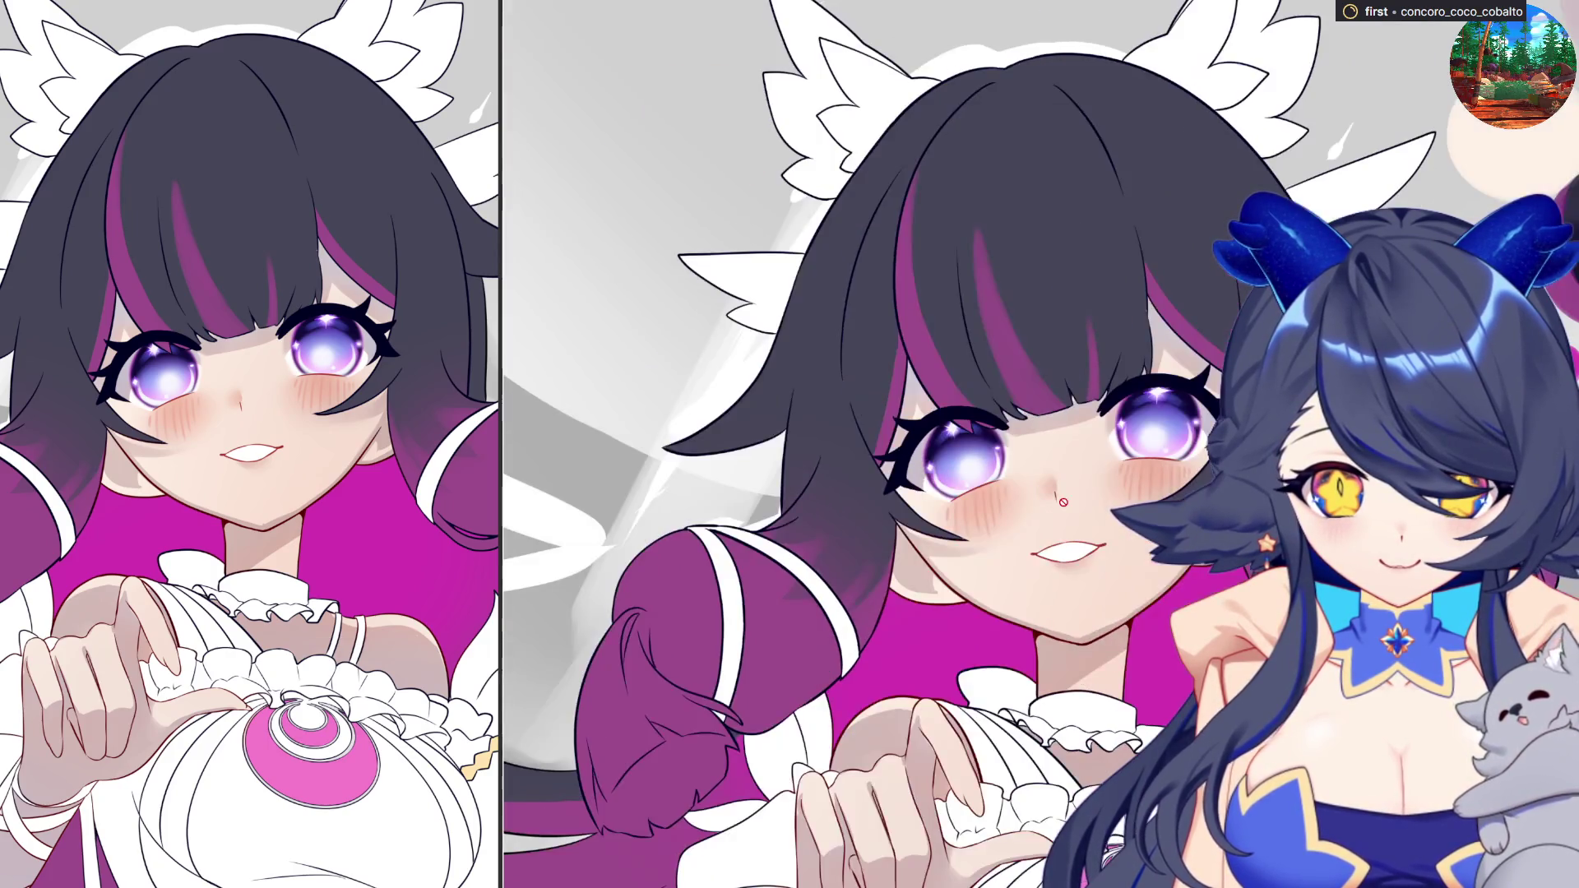